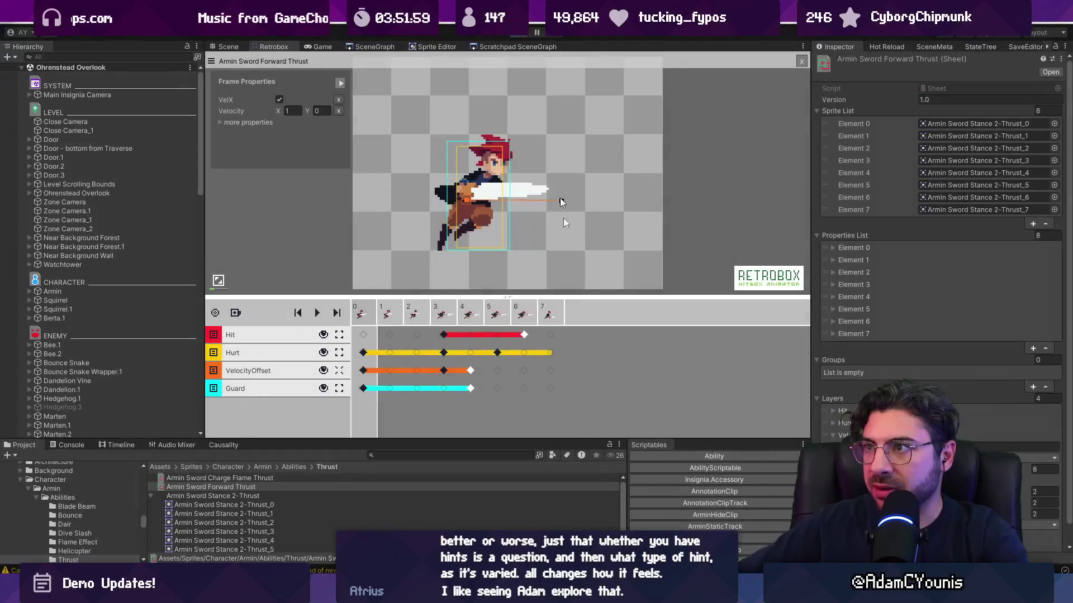
Step: Switch from Unity to Aseprite, showing the sword thrust animation and its timeline
{"action": "key", "text": "alt+Tab"}
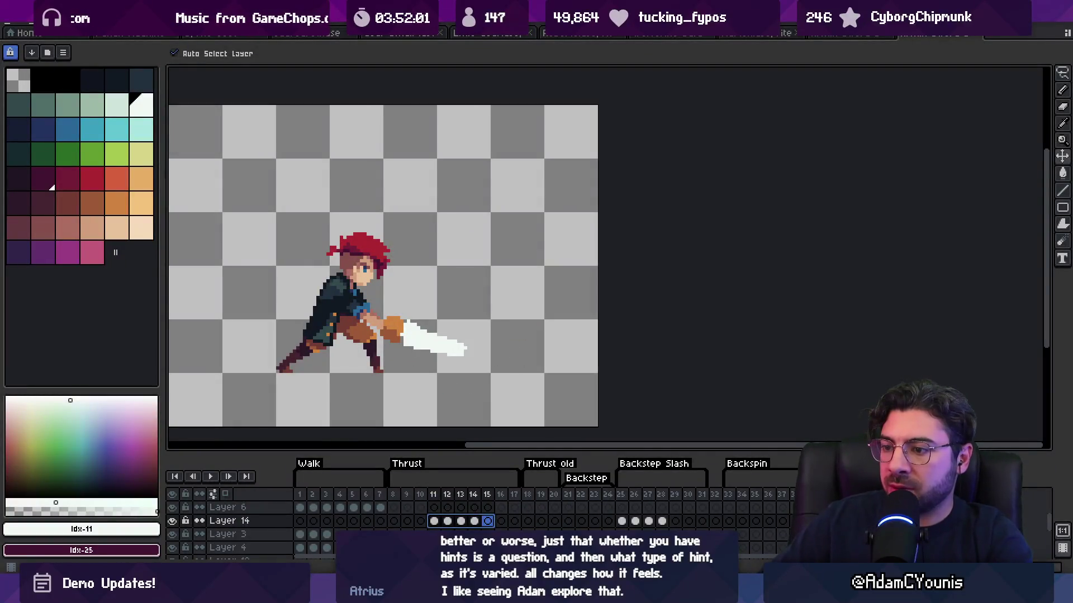
Step: Paint pale smear streaks along the arm and sword on frame 11, then zoom in to check
{"action": "mouse_move", "coordinate": [395, 525]}
{"action": "left_mouse_down"}
{"action": "mouse_move", "coordinate": [408, 506]}
{"action": "mouse_move", "coordinate": [434, 509]}
{"action": "left_mouse_up"}
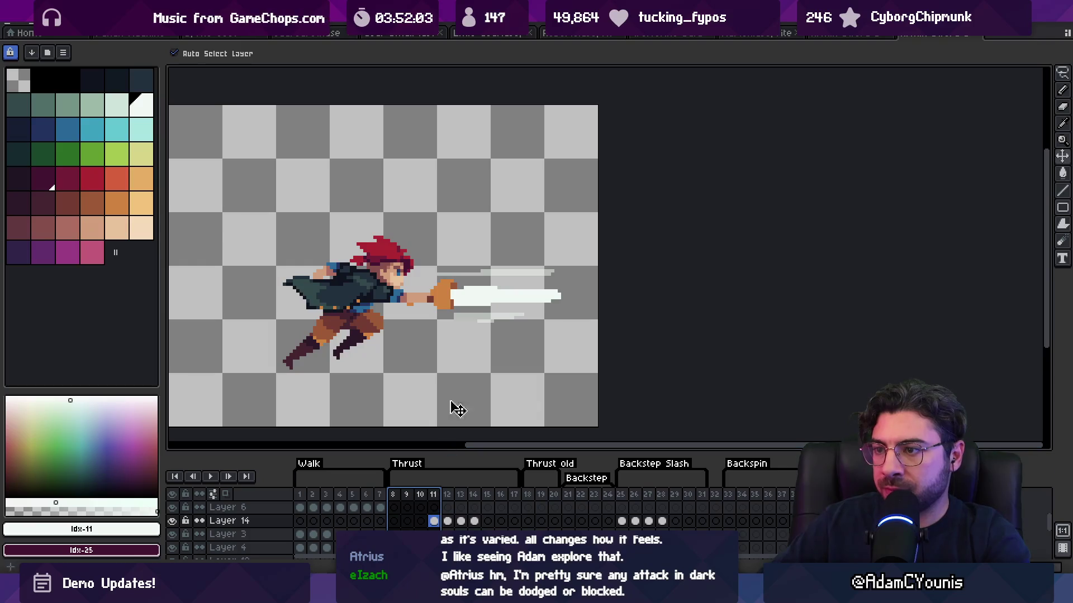
{"action": "key", "text": "b"}
{"action": "key", "text": "Escape"}
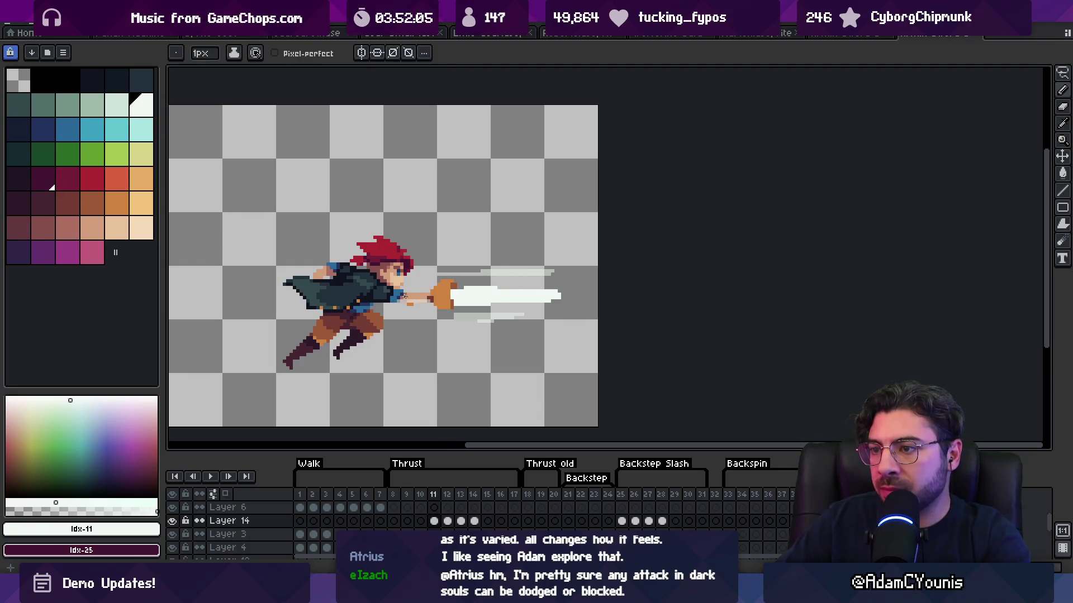
{"action": "mouse_move", "coordinate": [408, 294]}
{"action": "left_mouse_down"}
{"action": "mouse_move", "coordinate": [375, 290]}
{"action": "mouse_move", "coordinate": [454, 319]}
{"action": "mouse_move", "coordinate": [440, 304]}
{"action": "left_mouse_up"}
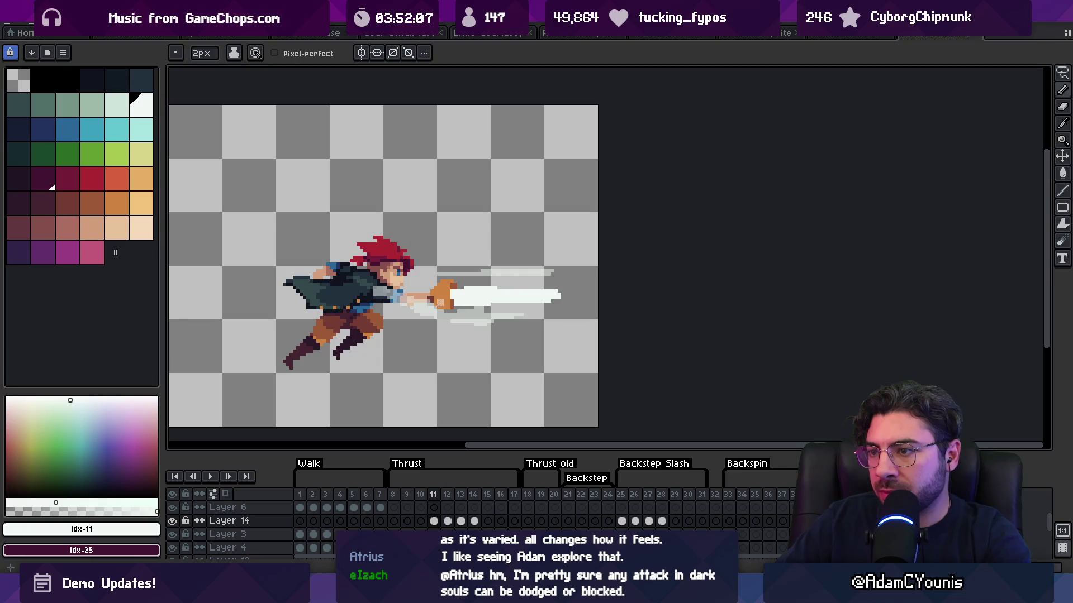
{"action": "key", "text": "z"}
{"action": "left_click", "coordinate": [481, 316]}
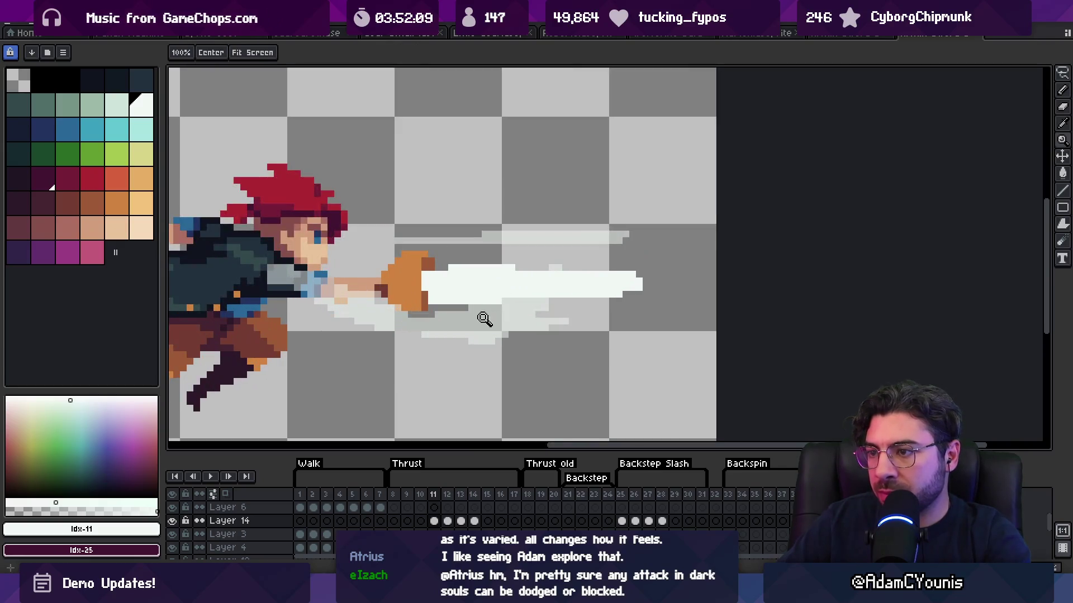
{"action": "right_click", "coordinate": [470, 334]}
{"action": "scroll", "coordinate": [308, 508], "scroll_direction": "down", "scroll_amount": 3}
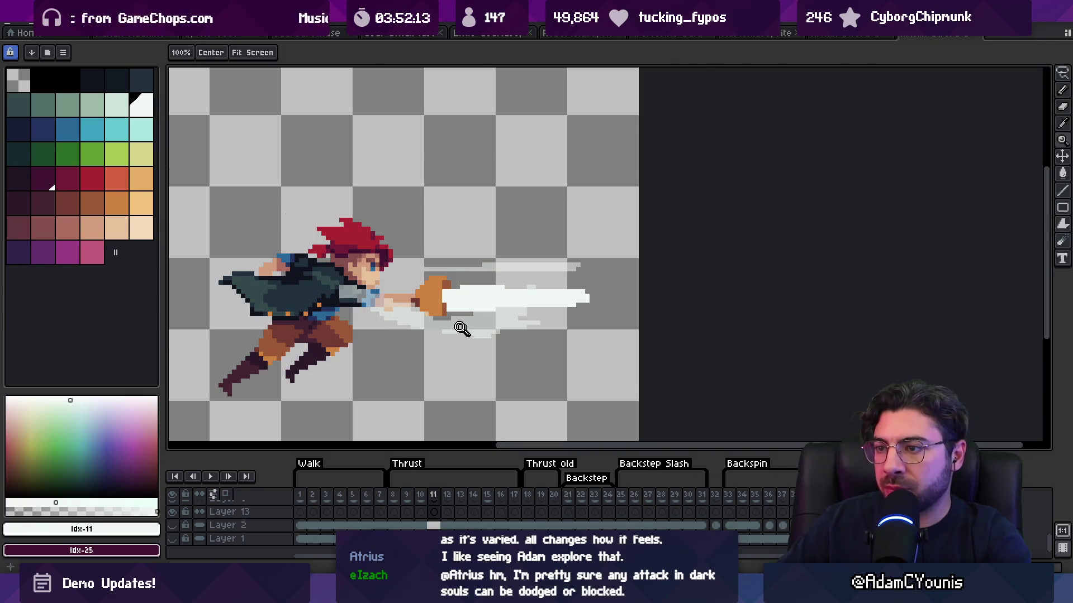
Step: Add light grey pixels to the slash smear and trim the trail with the eraser
{"action": "key", "text": "b"}
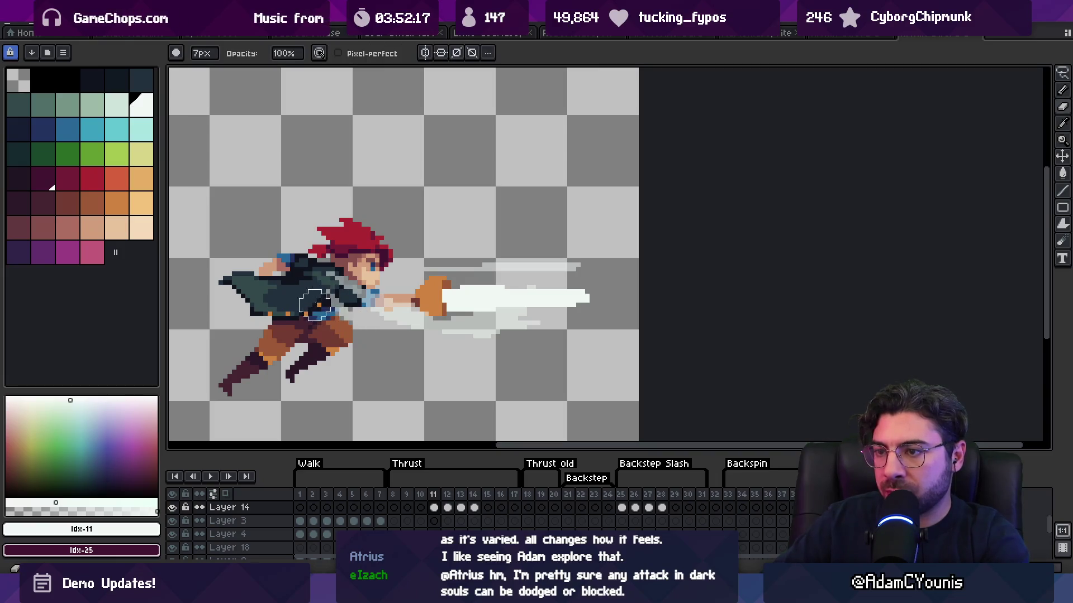
{"action": "mouse_move", "coordinate": [451, 318]}
{"action": "left_mouse_down"}
{"action": "mouse_move", "coordinate": [507, 294]}
{"action": "mouse_move", "coordinate": [531, 256]}
{"action": "mouse_move", "coordinate": [569, 300]}
{"action": "left_mouse_up"}
{"action": "key", "text": "e"}
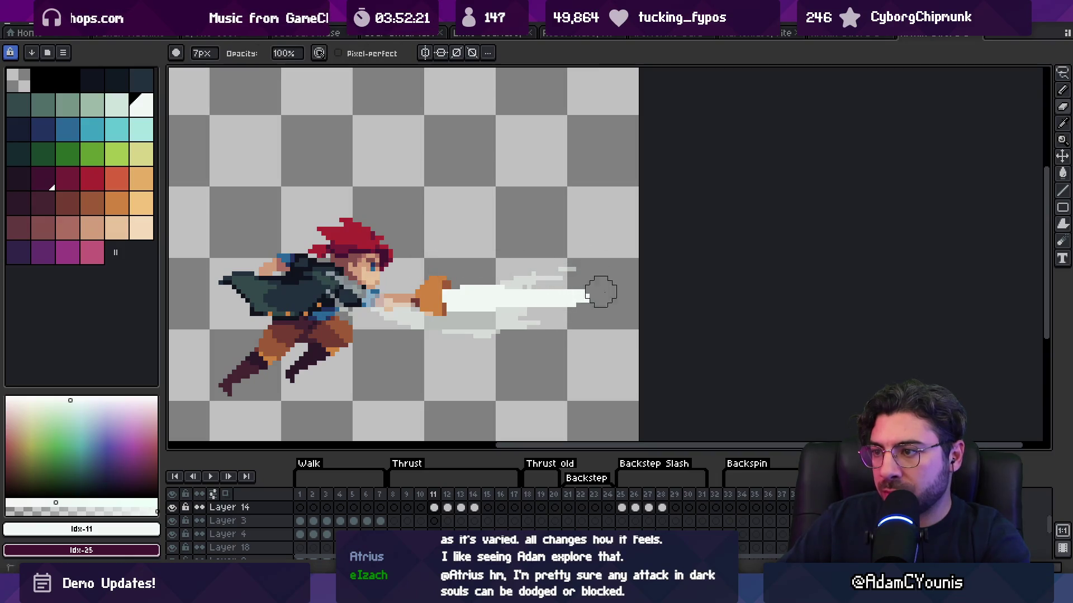
{"action": "key", "text": "b"}
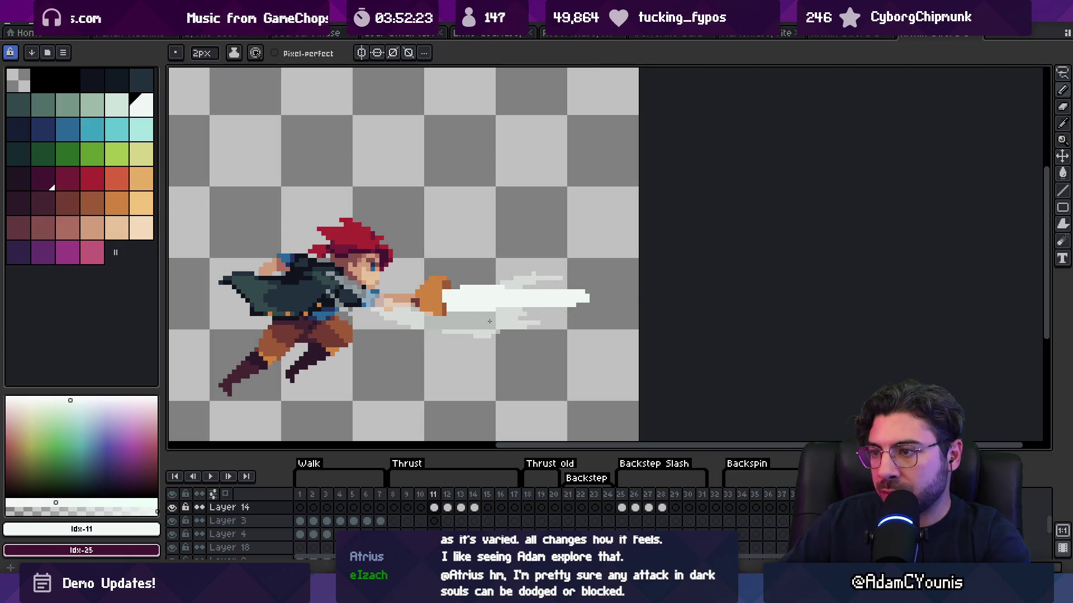
{"action": "key", "text": "e"}
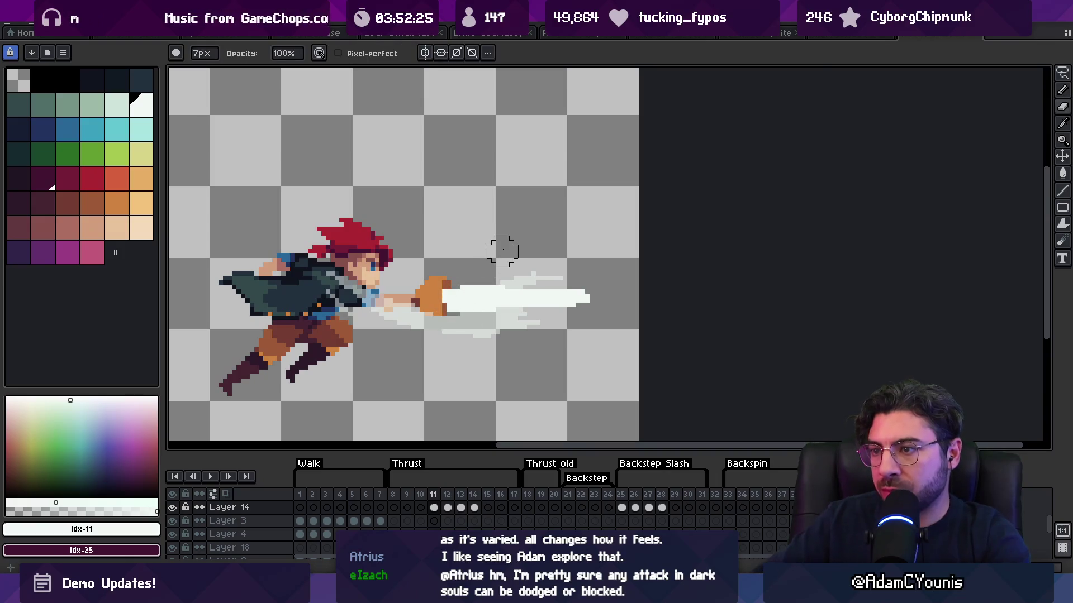
{"action": "key", "text": "Right"}
Step: Draw a light streak under the blade on frame 12, comparing against frame 13
{"action": "key", "text": "b"}
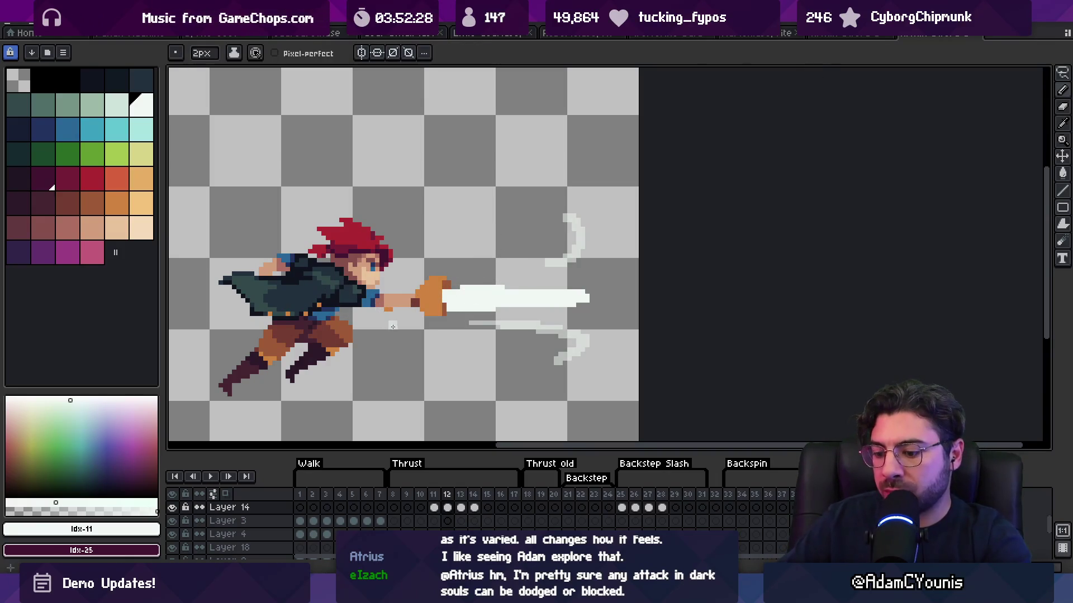
{"action": "key", "text": "Right"}
{"action": "key", "text": "Left"}
{"action": "left_click_drag", "start_coordinate": [370, 293], "coordinate": [436, 323]}
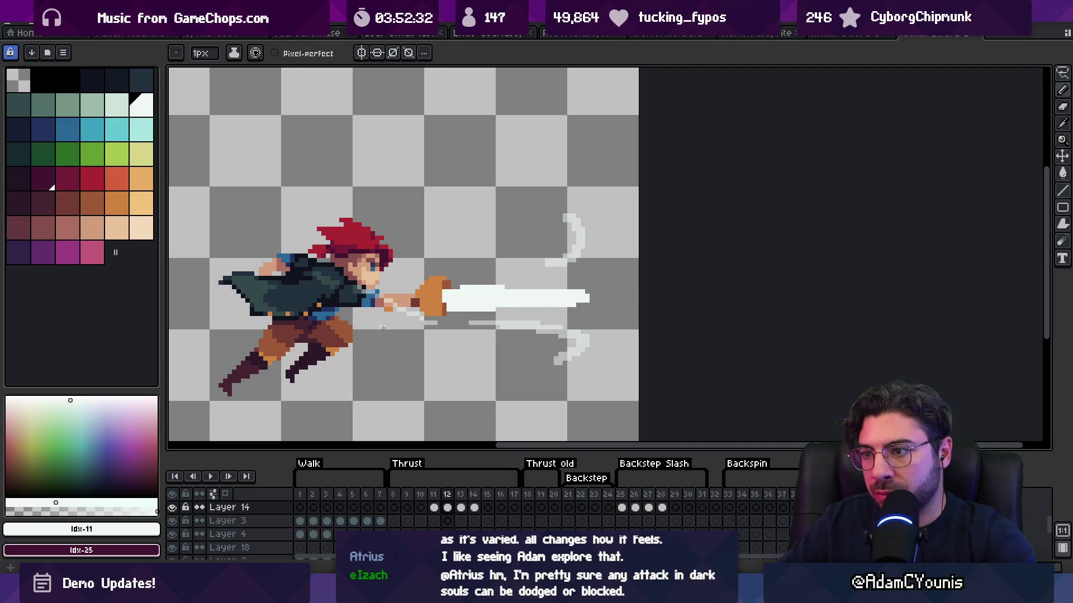
{"action": "key", "text": "Right"}
{"action": "key", "text": "Left"}
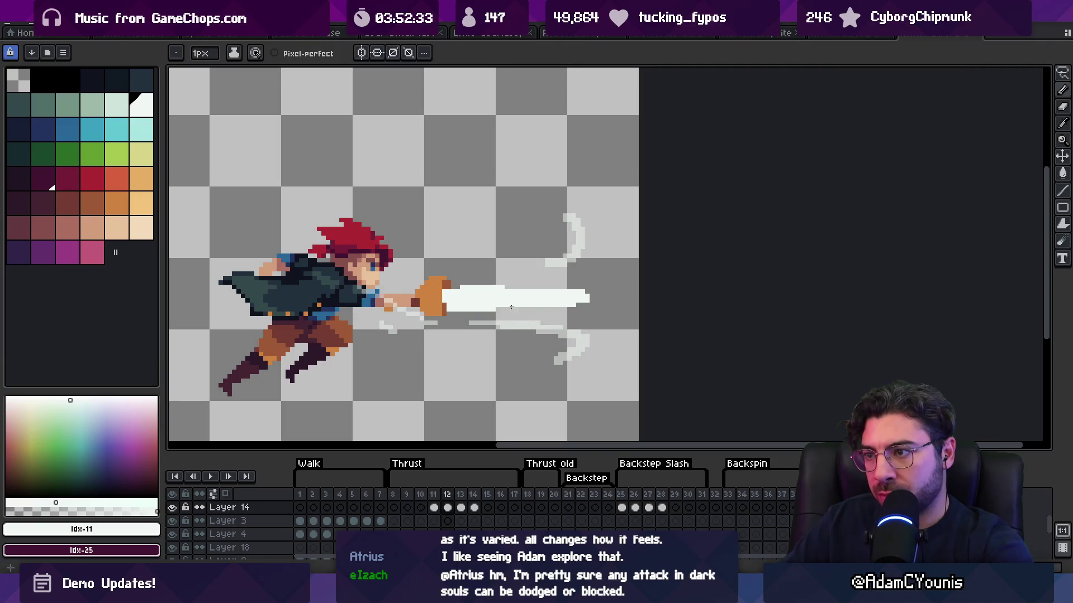
{"action": "key", "text": "Right"}
{"action": "key", "text": "Left"}
Step: Draw a curved trail upward on frame 12 and erase the old upper and lower slash arcs
{"action": "left_click_drag", "start_coordinate": [505, 289], "coordinate": [579, 263]}
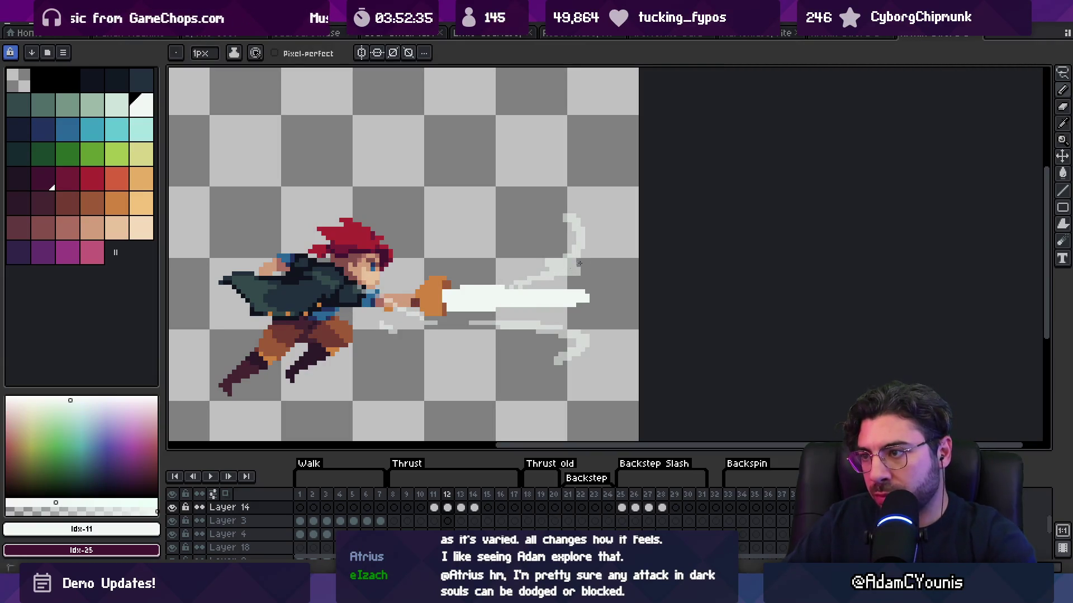
{"action": "key", "text": "e"}
{"action": "left_click_drag", "start_coordinate": [578, 221], "coordinate": [558, 233]}
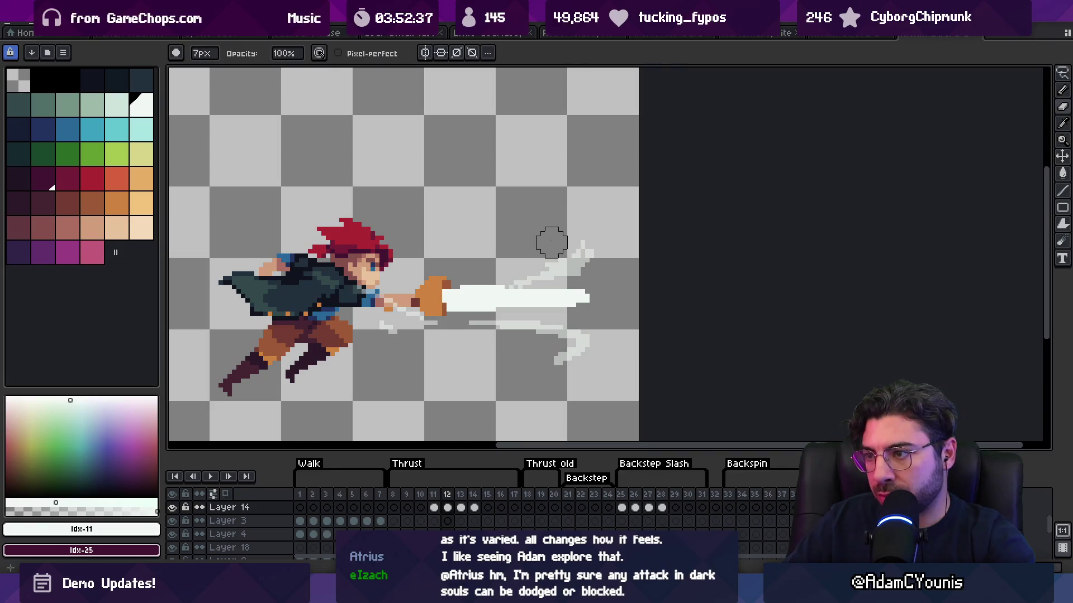
{"action": "key", "text": "Right"}
{"action": "key", "text": "Left"}
{"action": "mouse_move", "coordinate": [564, 321]}
{"action": "left_mouse_down"}
{"action": "mouse_move", "coordinate": [532, 328]}
{"action": "mouse_move", "coordinate": [561, 345]}
{"action": "mouse_move", "coordinate": [574, 340]}
{"action": "left_mouse_up"}
{"action": "key", "text": "Right"}
{"action": "key", "text": "Left"}
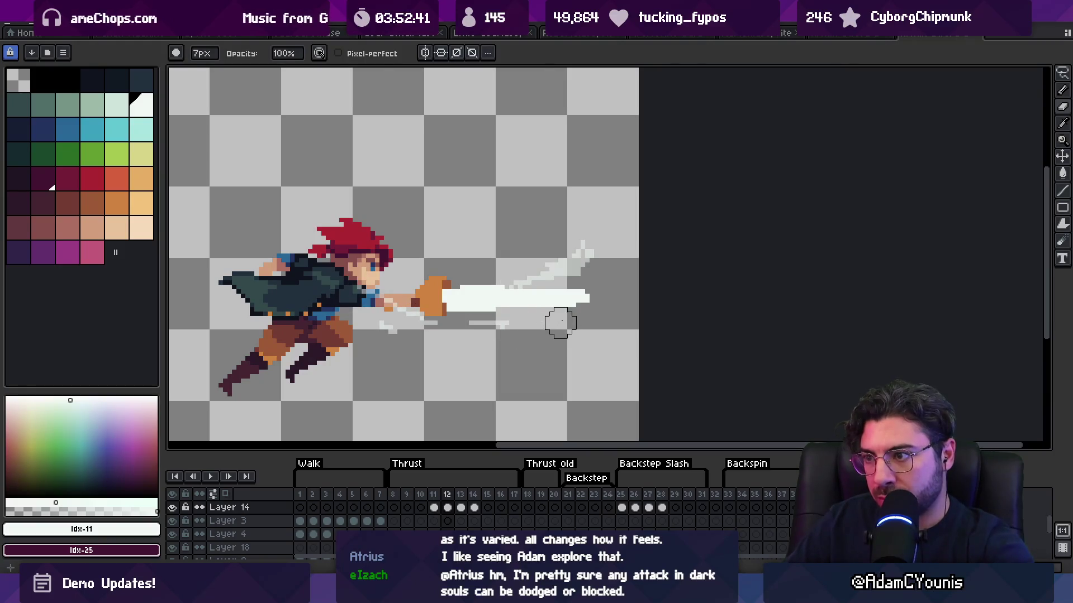
Step: Compare smear frames 12 to 14, then re-export the sprite sheet over the existing files
{"action": "key", "text": "b"}
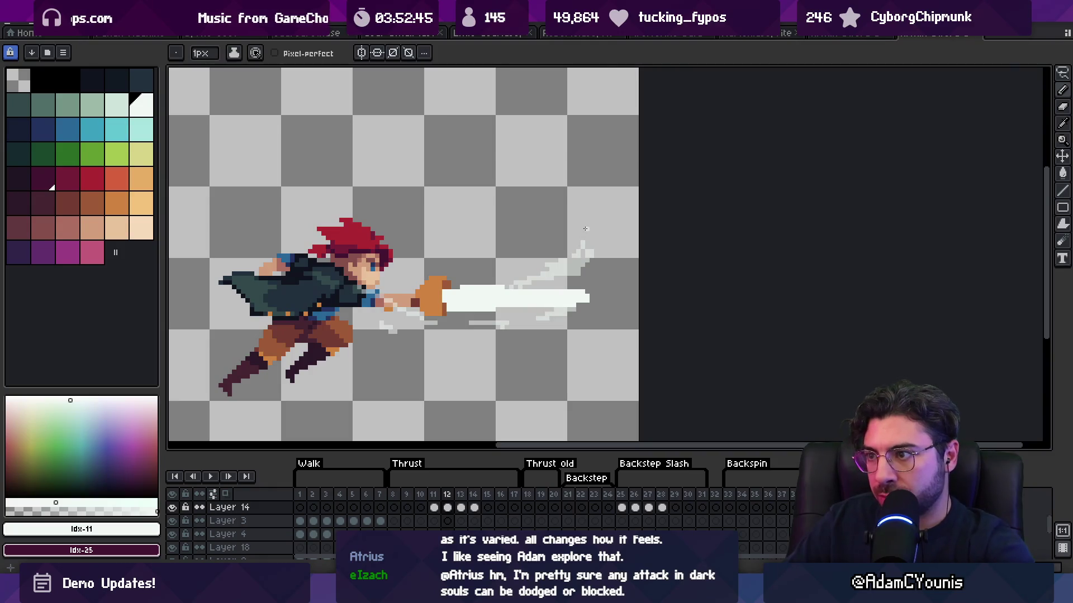
{"action": "key", "text": "Right"}
{"action": "key", "text": "Left"}
{"action": "key", "text": "Right"}
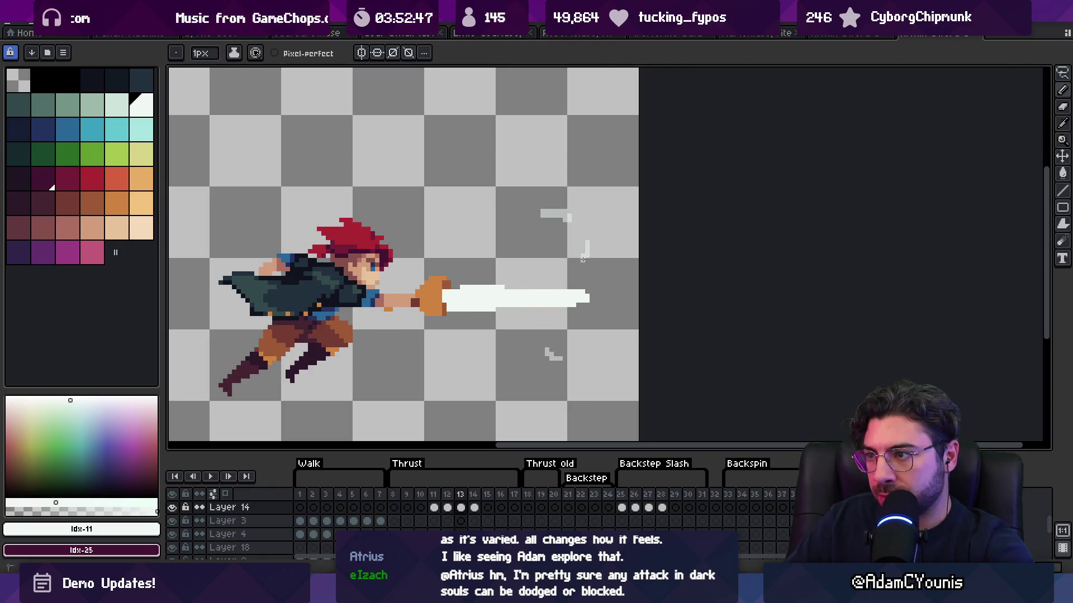
{"action": "key", "text": "Left"}
{"action": "key", "text": "Right"}
{"action": "key", "text": "Left"}
{"action": "key", "text": "Right"}
{"action": "key", "text": "Left"}
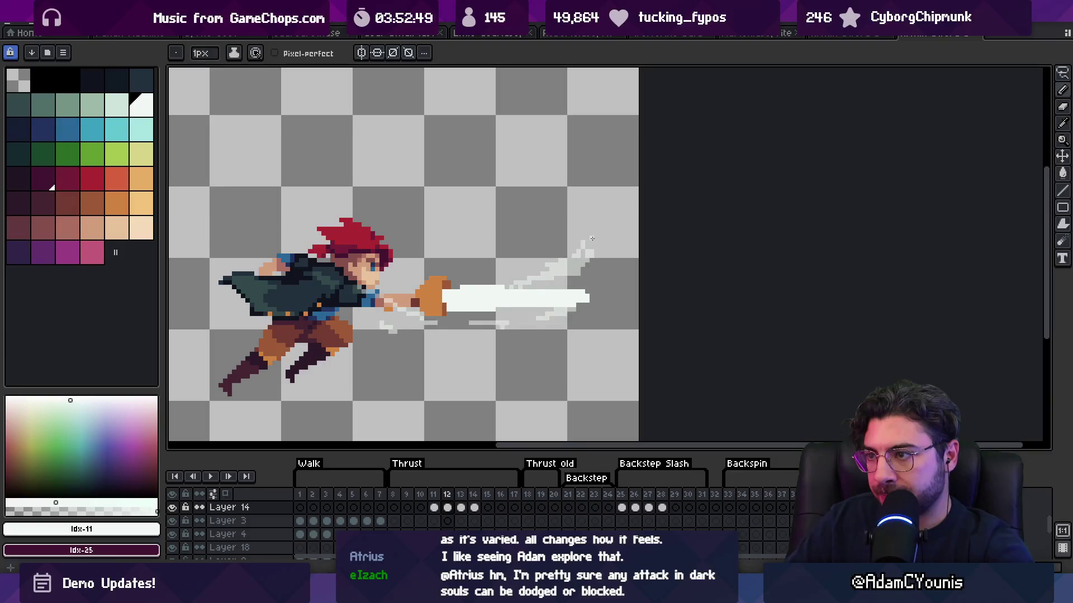
{"action": "key", "text": "Right"}
{"action": "key", "text": "Left"}
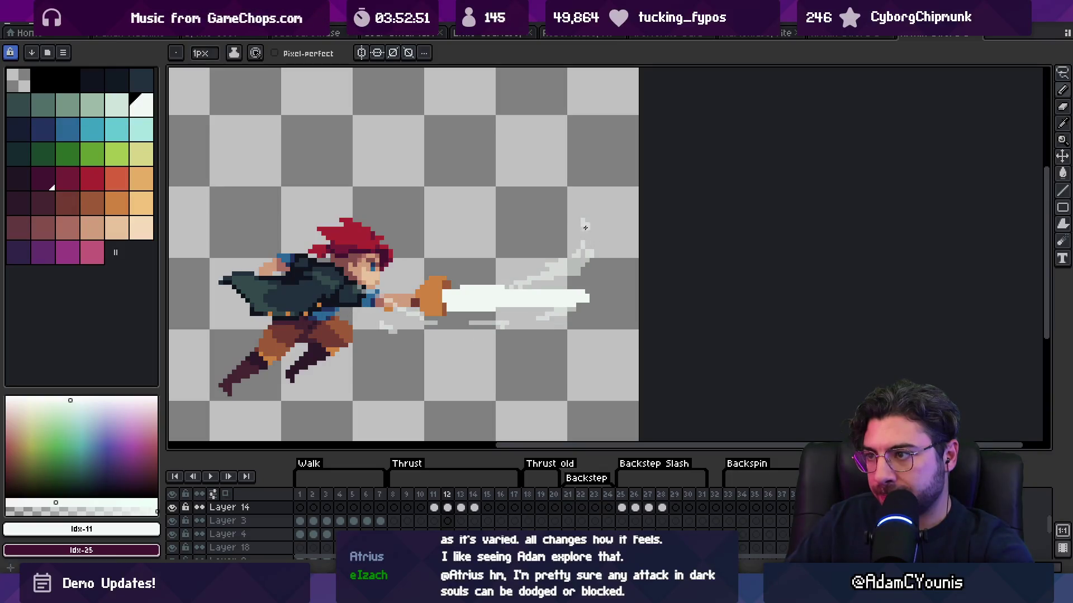
{"action": "key", "text": "Right"}
{"action": "key", "text": "Left"}
{"action": "key", "text": "Left"}
{"action": "key", "text": "Right"}
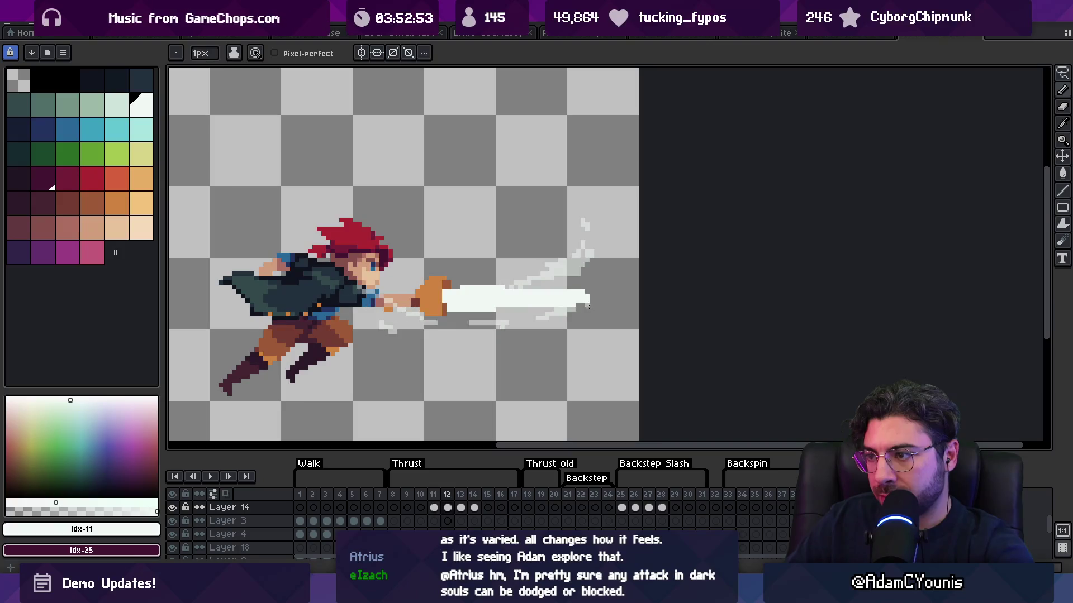
{"action": "key", "text": "Right"}
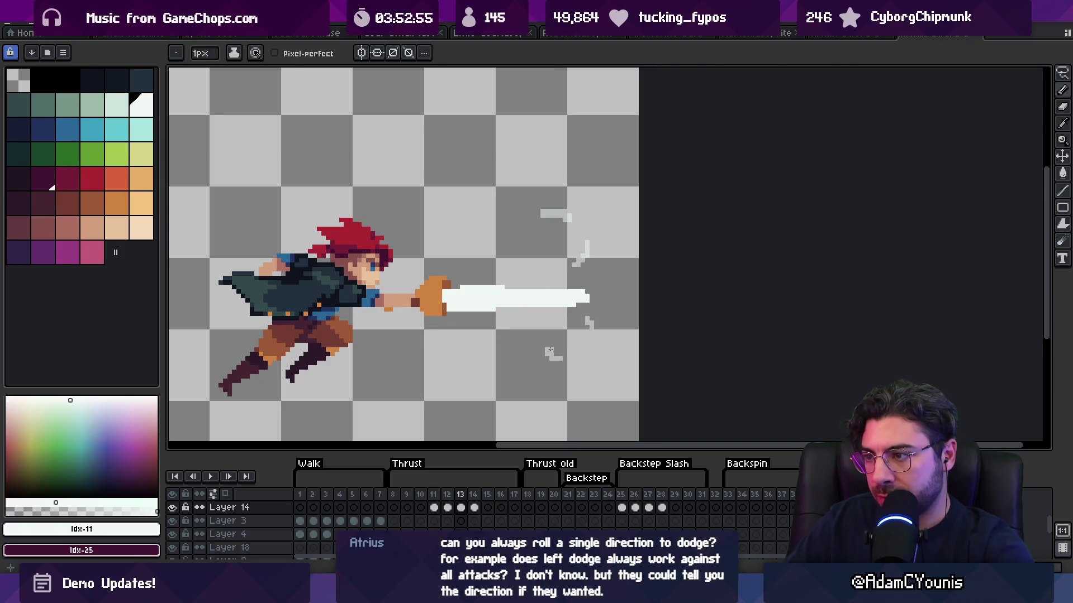
{"action": "key", "text": "Right"}
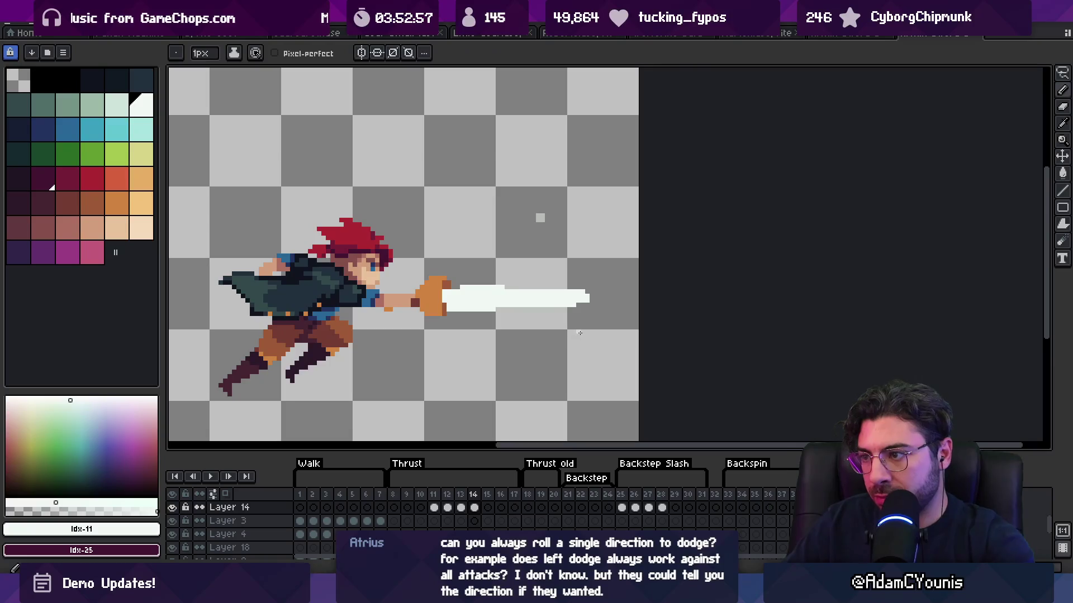
{"action": "key", "text": "ctrl+shift+x"}
{"action": "key", "text": "Return"}
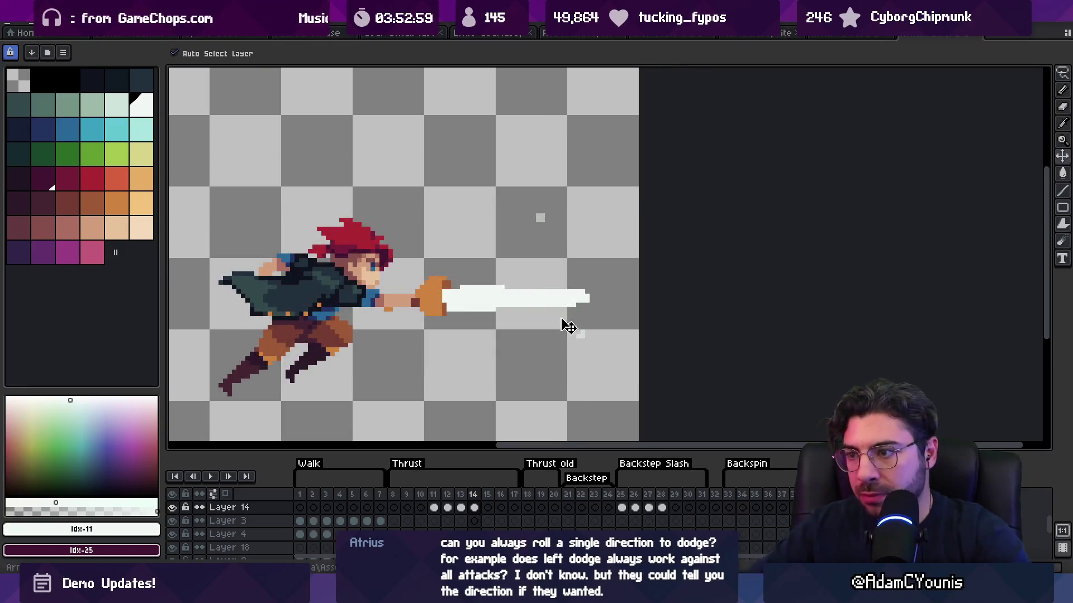
Step: Run the game in Unity and test Armin's forward sword thrust against a forest enemy
{"action": "key", "text": "alt+Tab"}
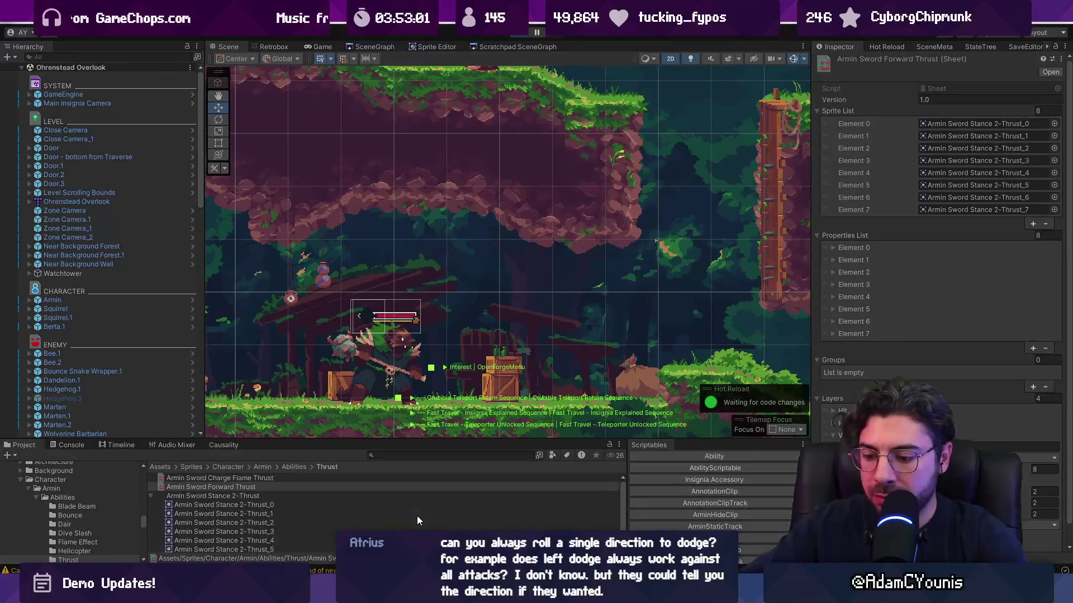
{"action": "key", "text": "alt+Tab"}
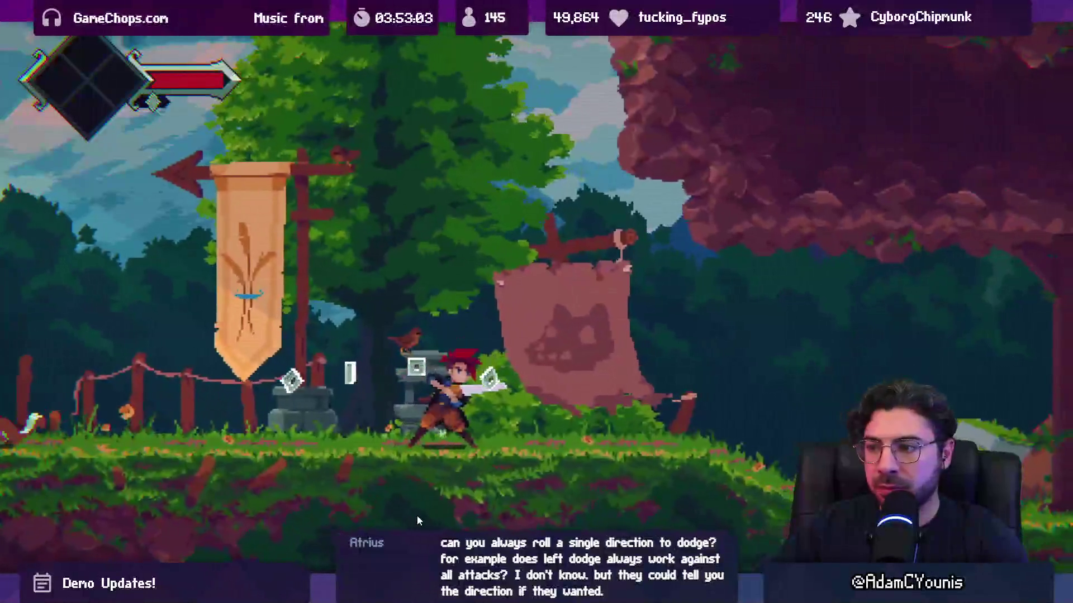
{"action": "key", "text": "Right"}
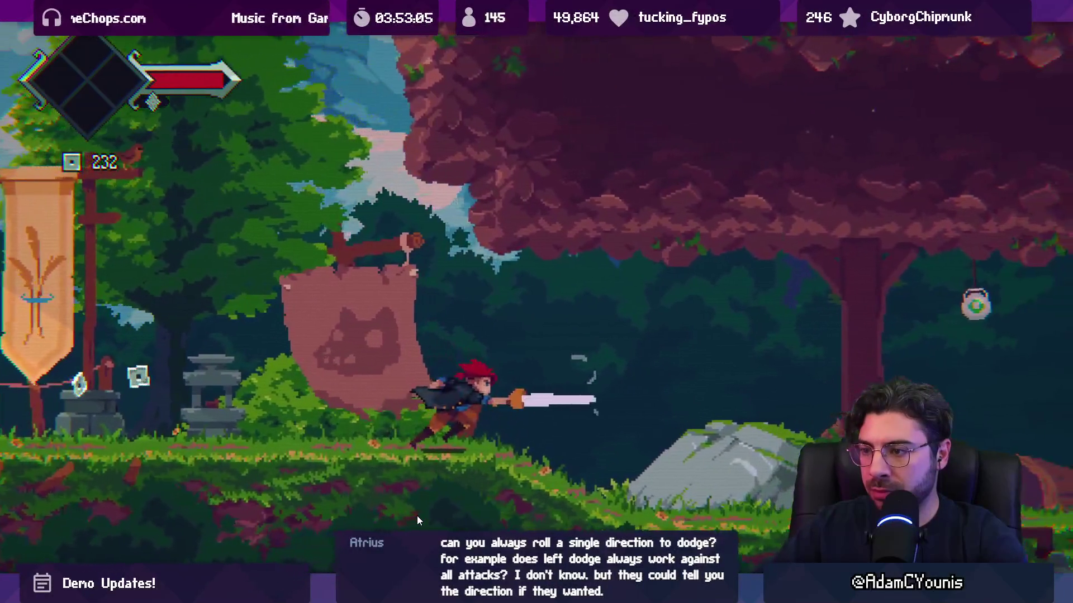
{"action": "key", "text": "Right"}
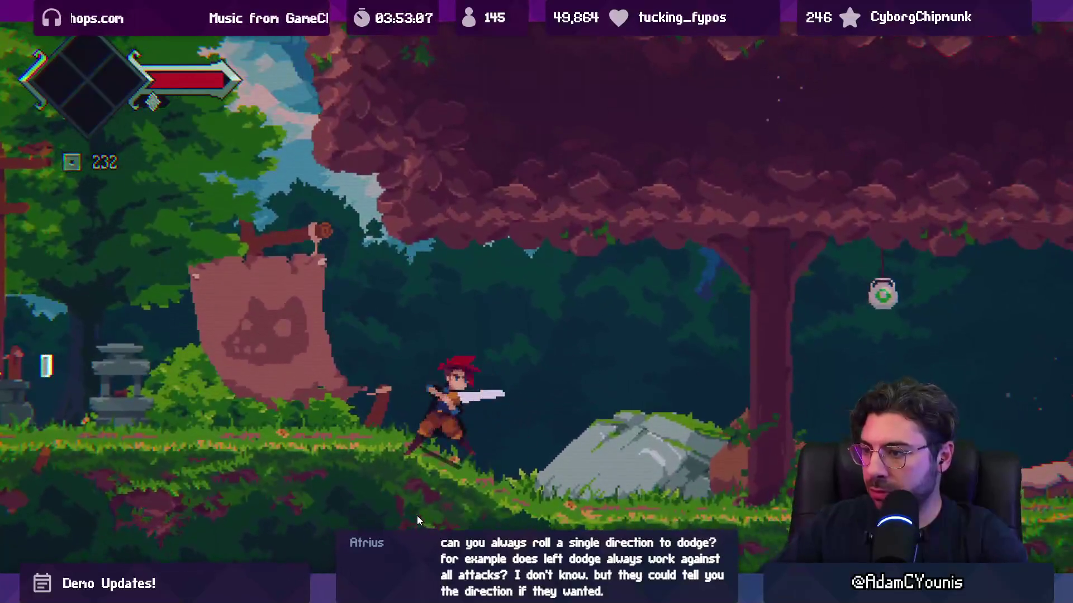
{"action": "key", "text": "Right"}
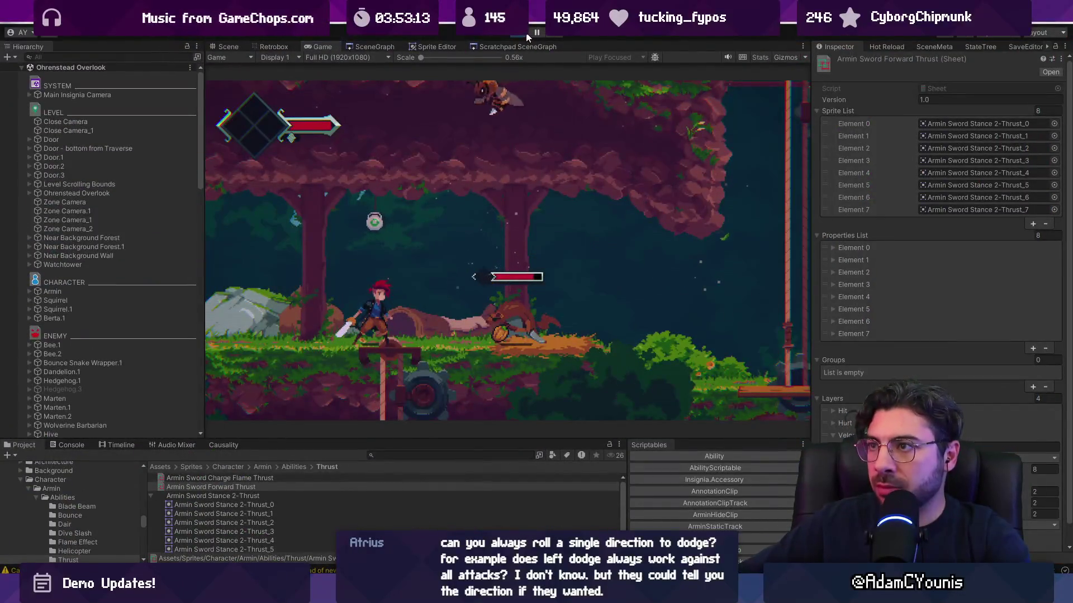
Step: Back in Aseprite, reshape the upper wisp tip on frame 12 by erasing and extending it
{"action": "key", "text": "alt+Tab"}
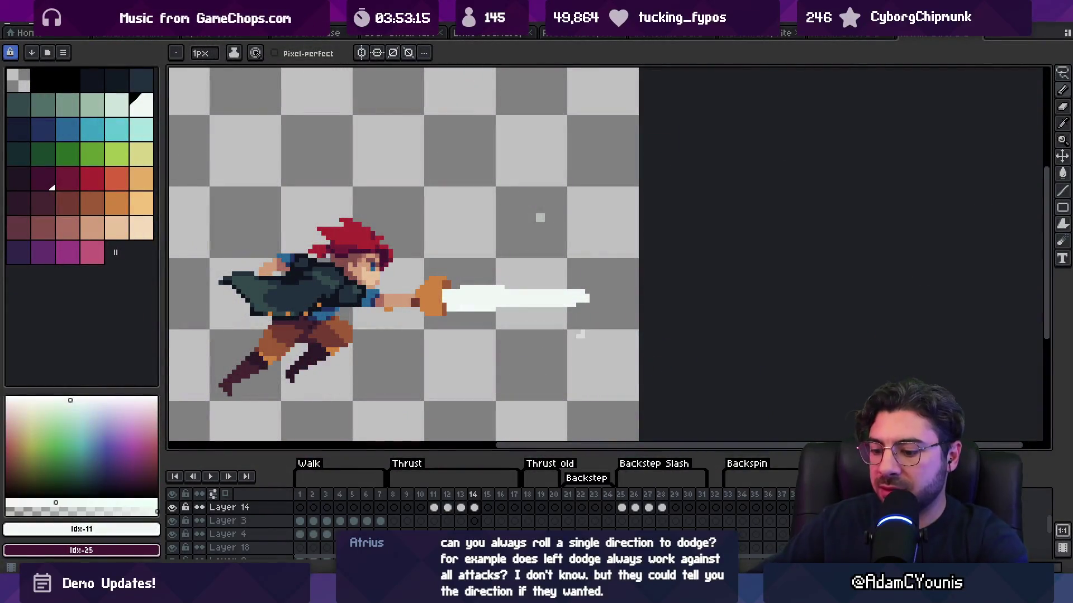
{"action": "key", "text": "Return"}
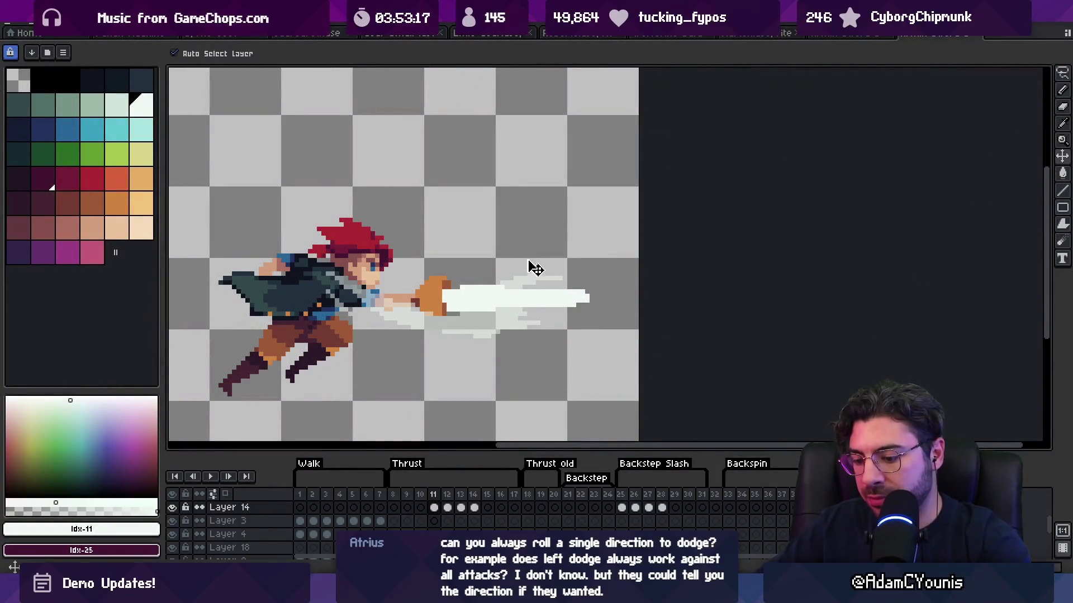
{"action": "key", "text": "Right"}
{"action": "key", "text": "e"}
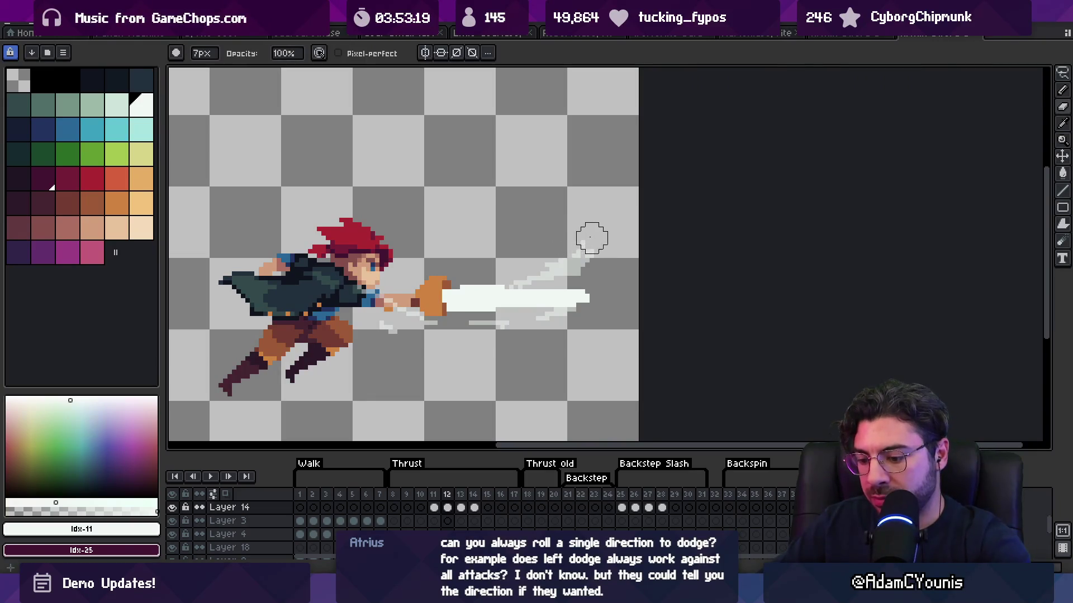
{"action": "key", "text": "Right"}
{"action": "key", "text": "b"}
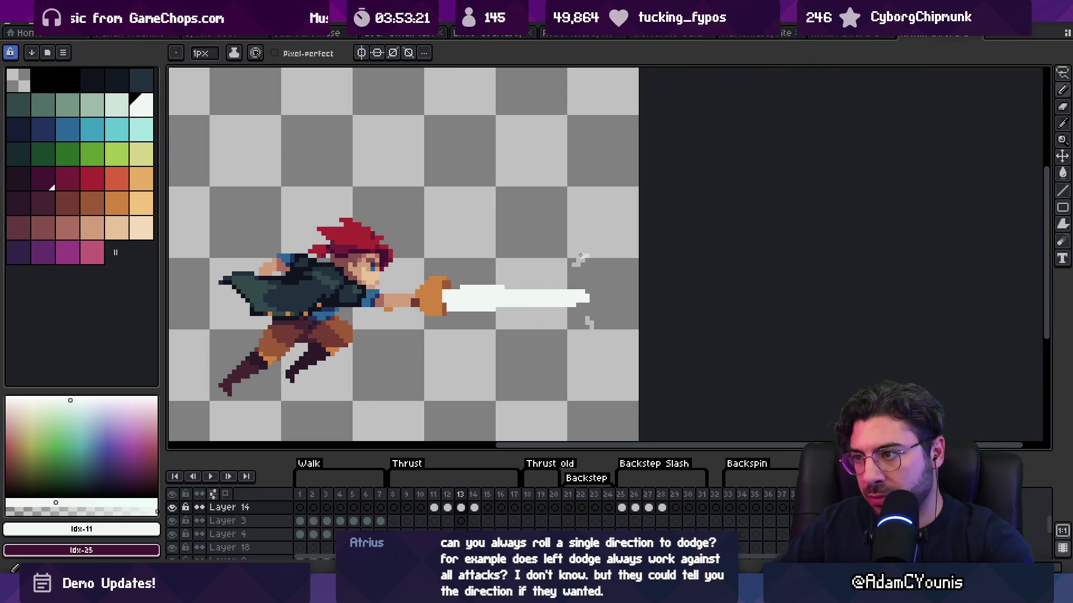
{"action": "key", "text": "Left"}
{"action": "key", "text": "Right"}
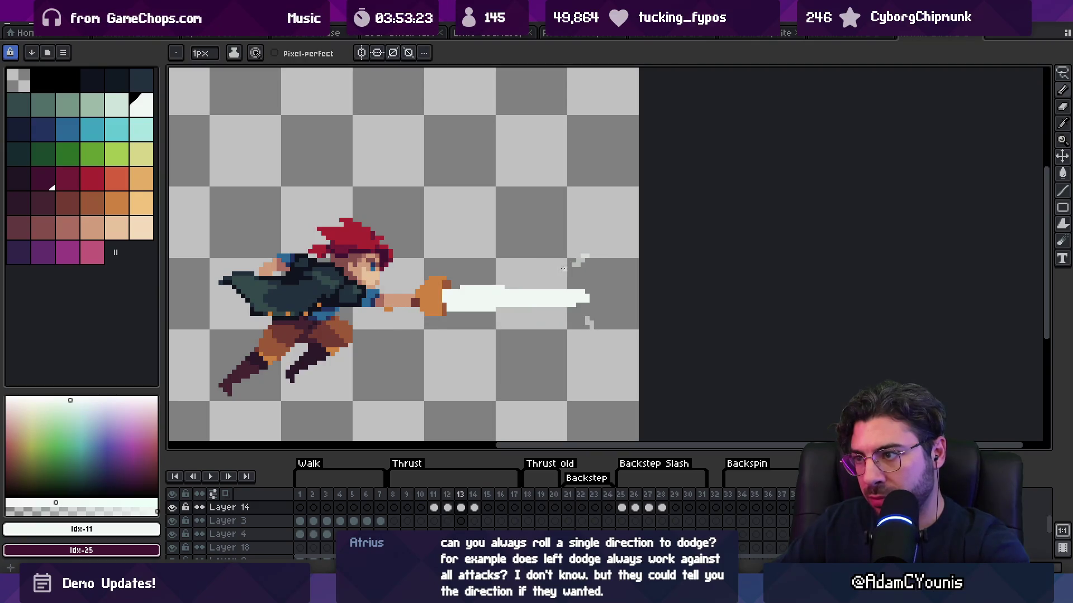
{"action": "key", "text": "Left"}
{"action": "key", "text": "e"}
{"action": "left_click", "coordinate": [584, 248]}
{"action": "key", "text": "b"}
{"action": "left_click_drag", "start_coordinate": [571, 261], "coordinate": [590, 264]}
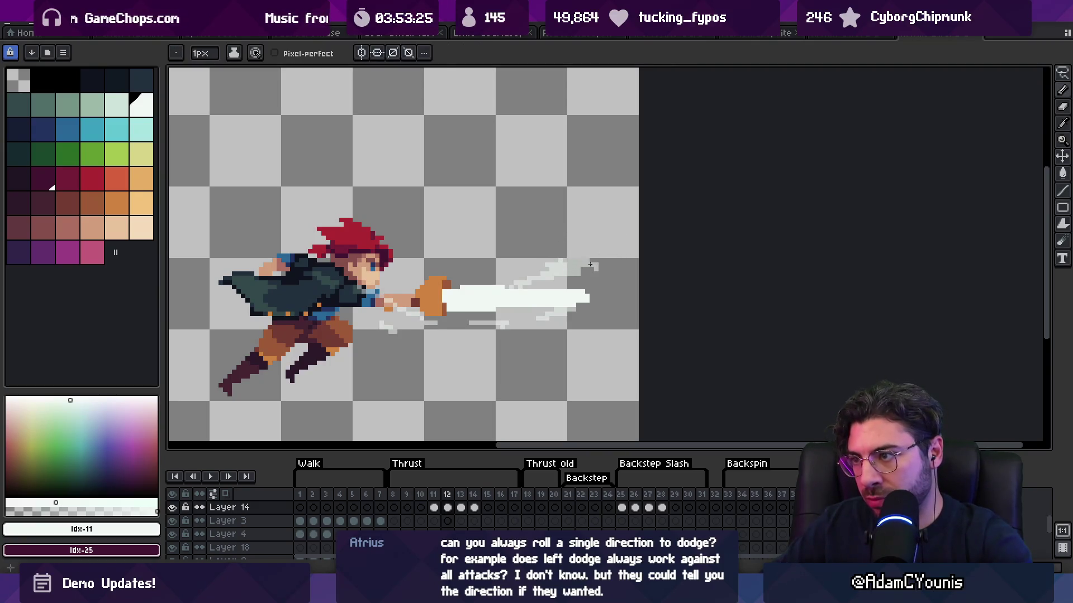
Step: Erase most of the light-grey wisp on frame 13, then preview the thrust animation
{"action": "key", "text": "Right"}
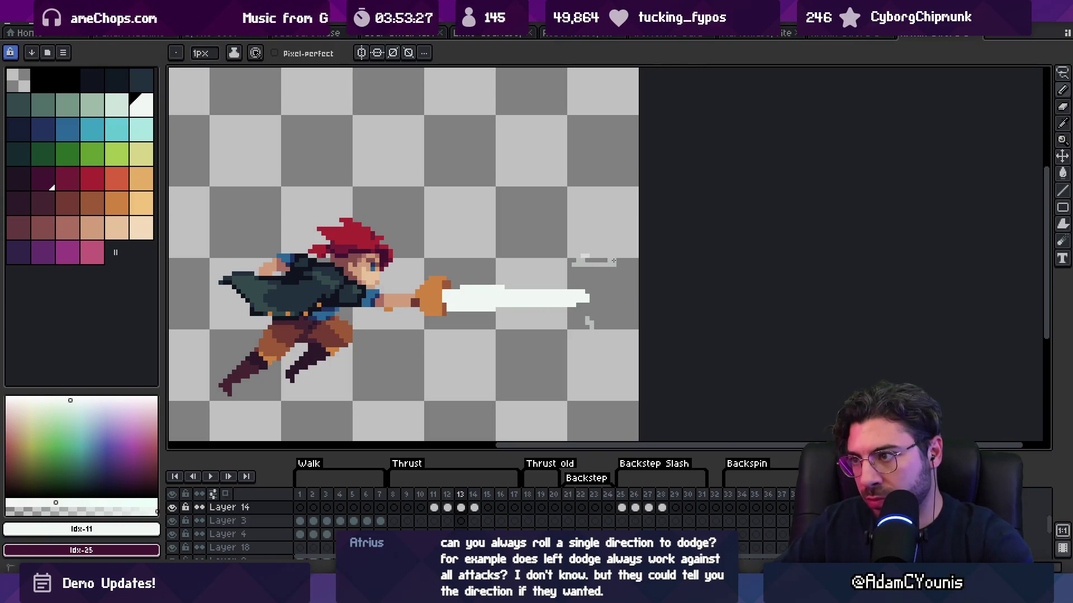
{"action": "left_click_drag", "start_coordinate": [597, 260], "coordinate": [573, 259]}
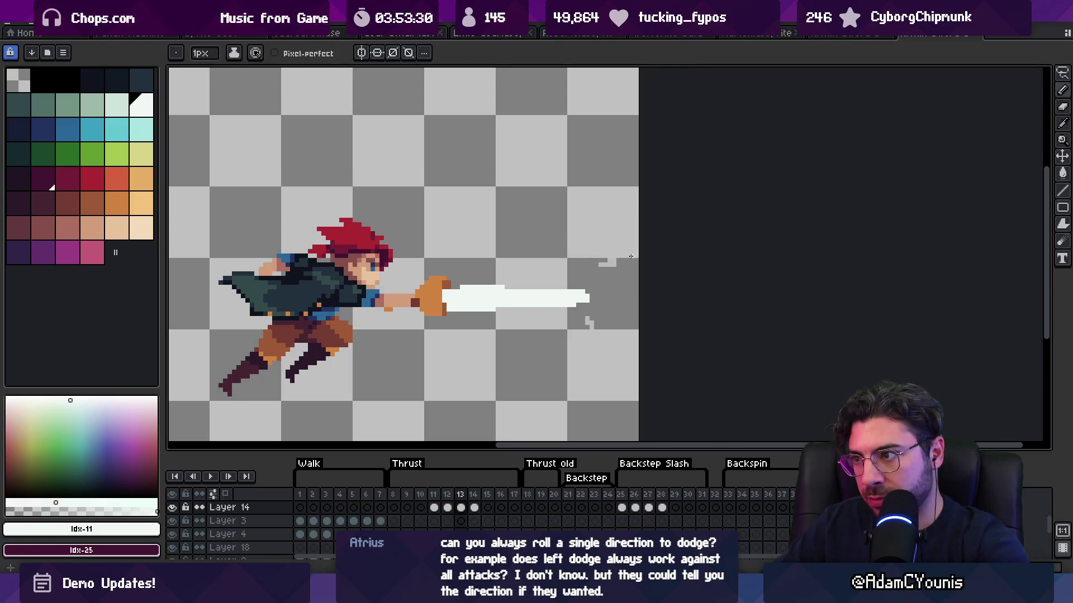
{"action": "key", "text": "Right"}
{"action": "key", "text": "b"}
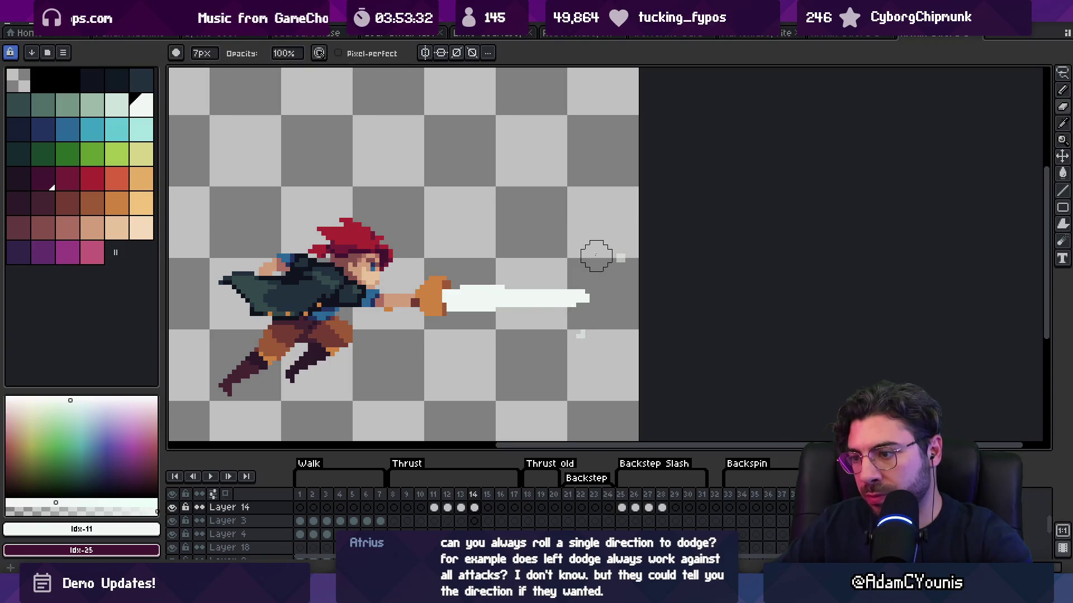
{"action": "key", "text": "Left"}
{"action": "key", "text": "Left"}
{"action": "key", "text": "Left"}
{"action": "key", "text": "Return"}
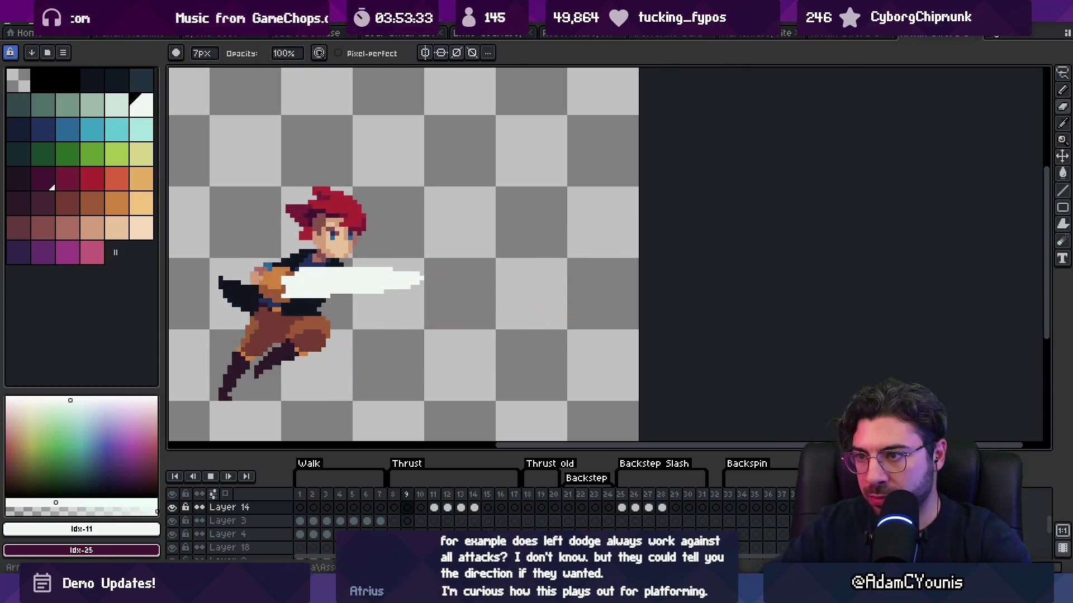
{"action": "key", "text": "Return"}
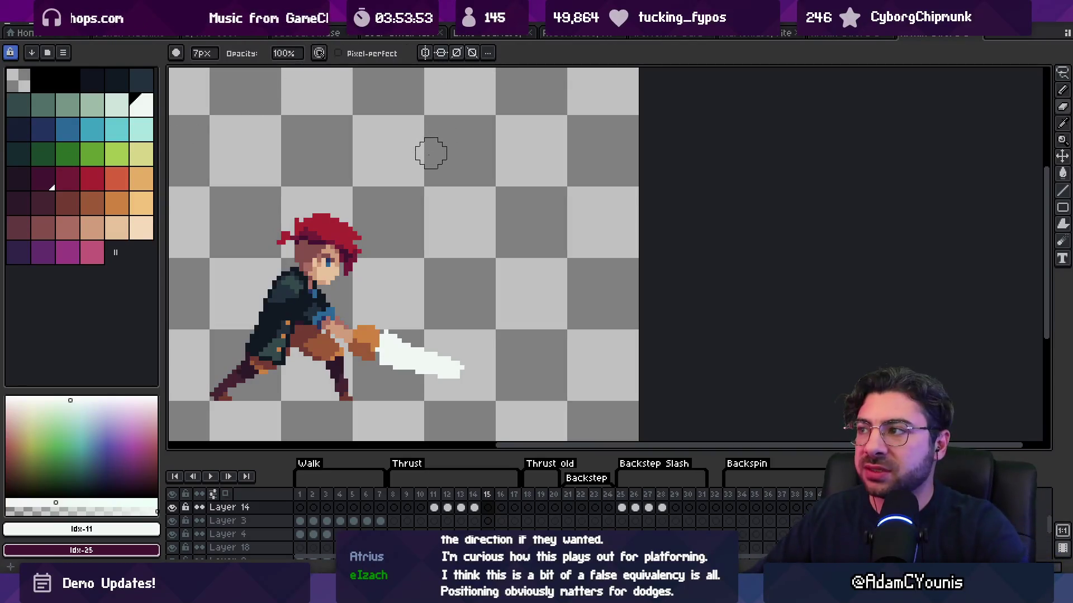
Step: Switch to the web browser and load YouTube by typing 'yout' in the address bar
{"action": "key", "text": "v"}
{"action": "key", "text": "alt+Tab"}
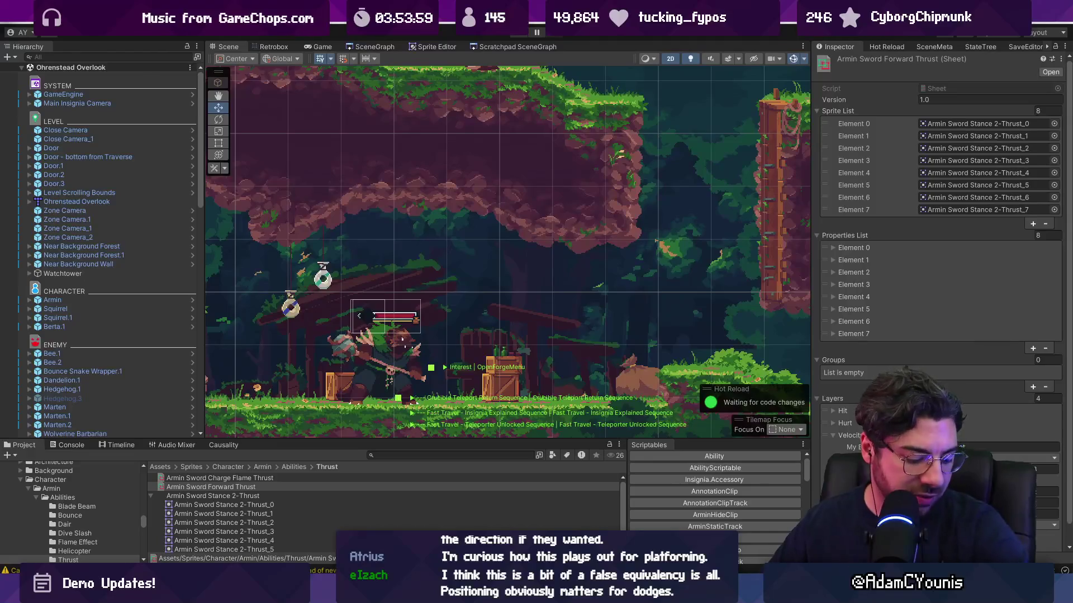
{"action": "key", "text": "alt+Tab"}
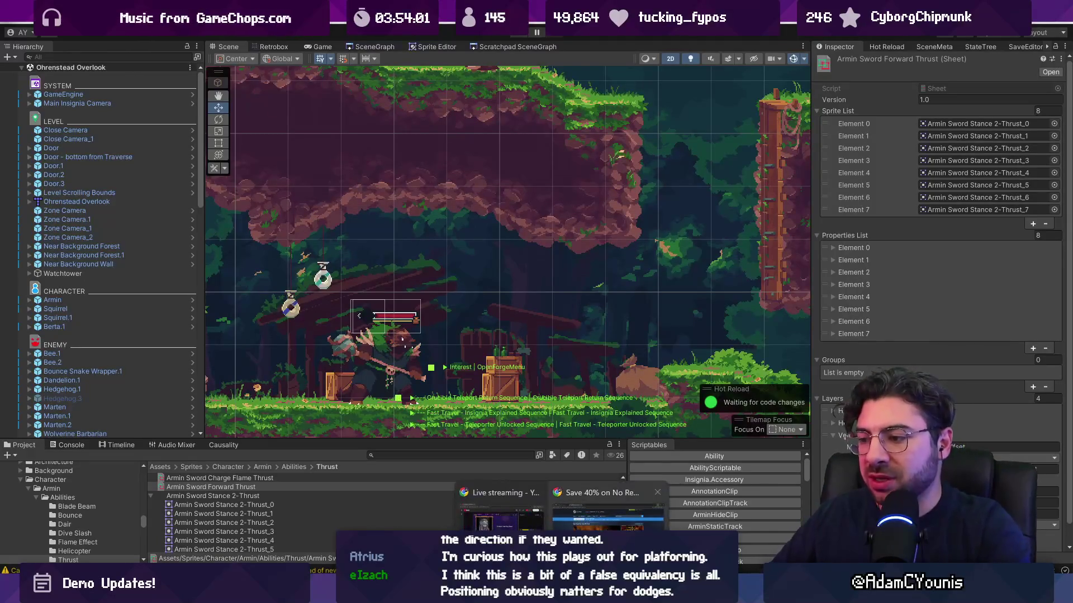
{"action": "left_click", "coordinate": [312, 37]}
{"action": "type", "text": "yout"}
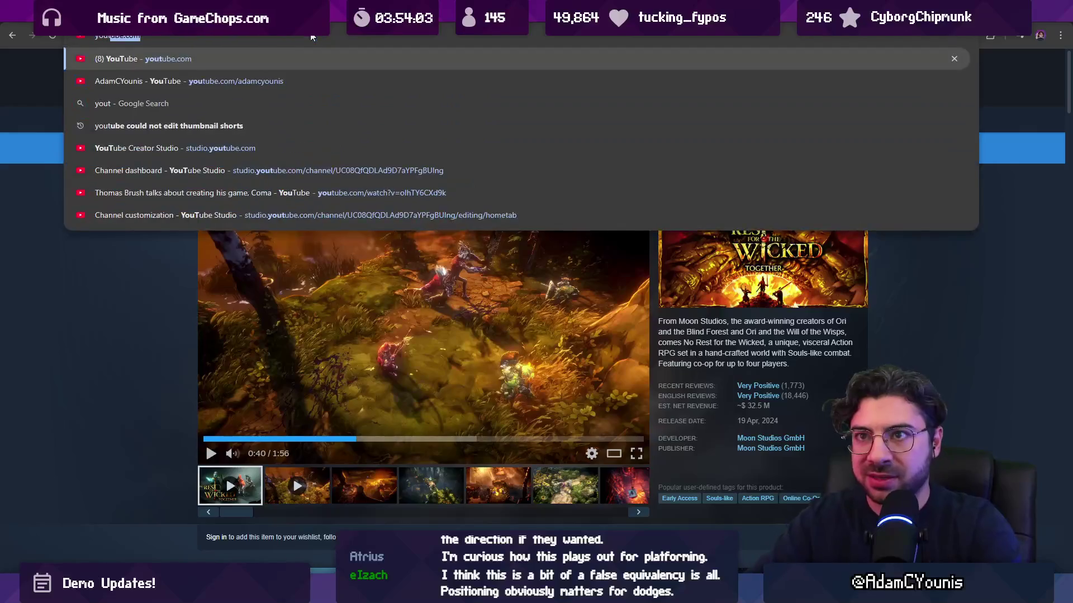
{"action": "key", "text": "Return"}
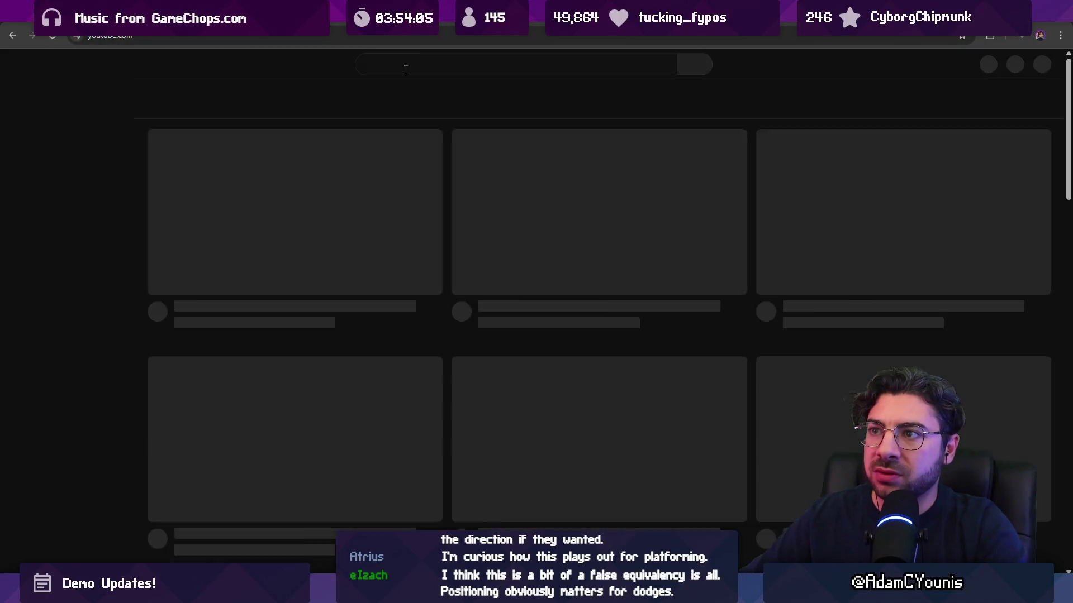
Step: Search YouTube for 'sekiro countering' and scroll through the Mikiri Counter results
{"action": "left_click", "coordinate": [405, 69]}
{"action": "type", "text": "sekiro "}
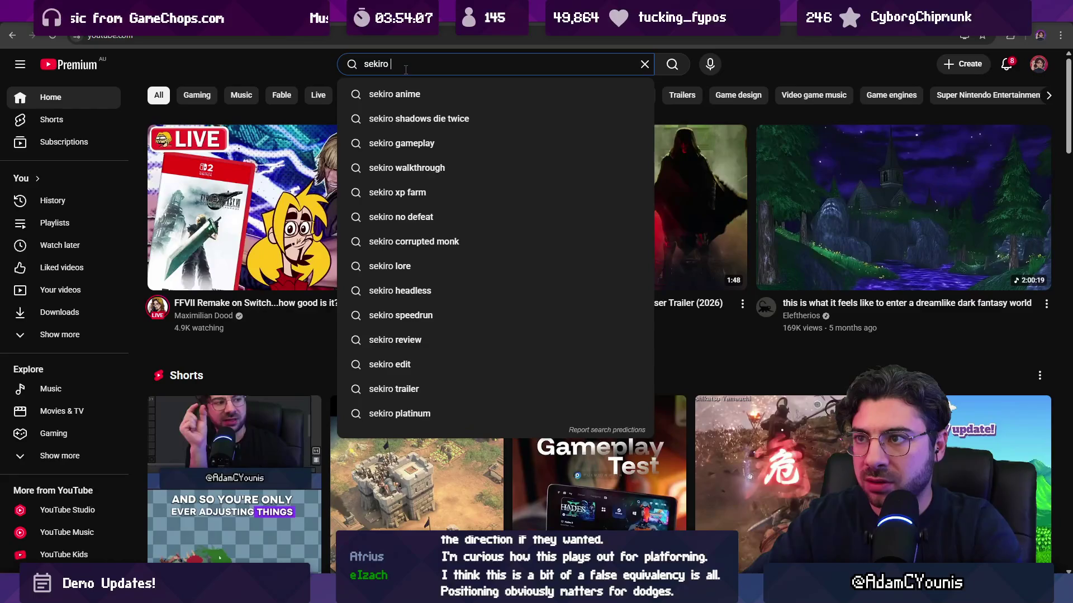
{"action": "type", "text": "countering"}
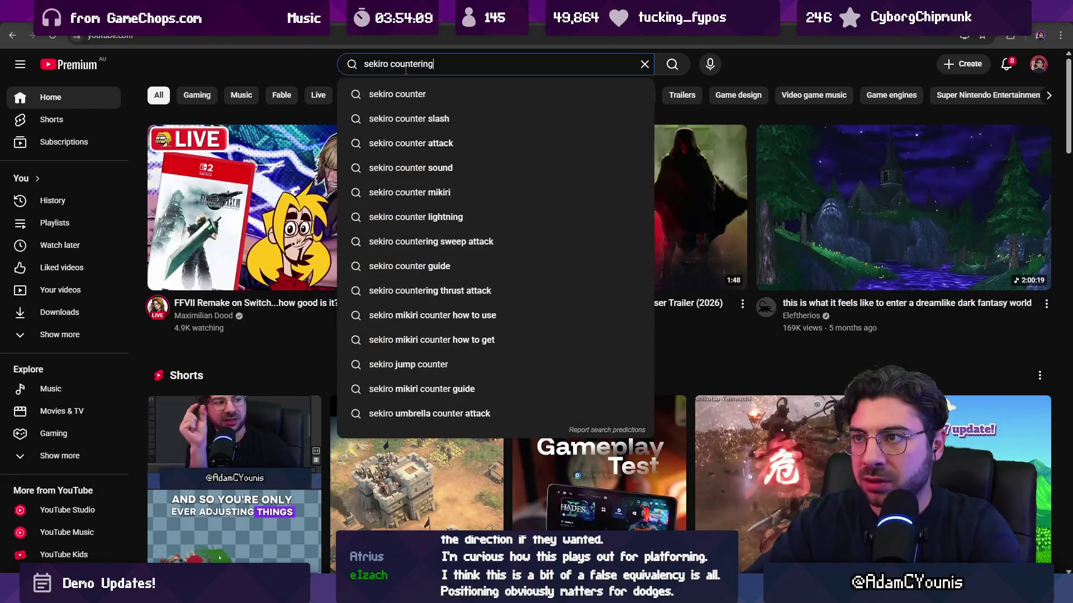
{"action": "key", "text": "Return"}
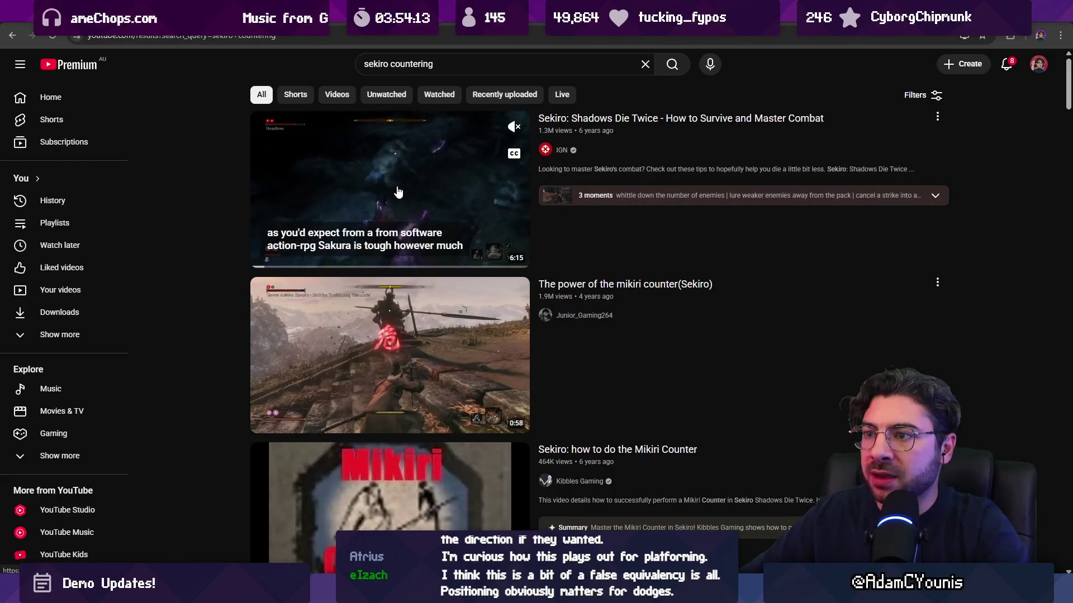
{"action": "scroll", "coordinate": [403, 351], "scroll_direction": "down", "scroll_amount": 4}
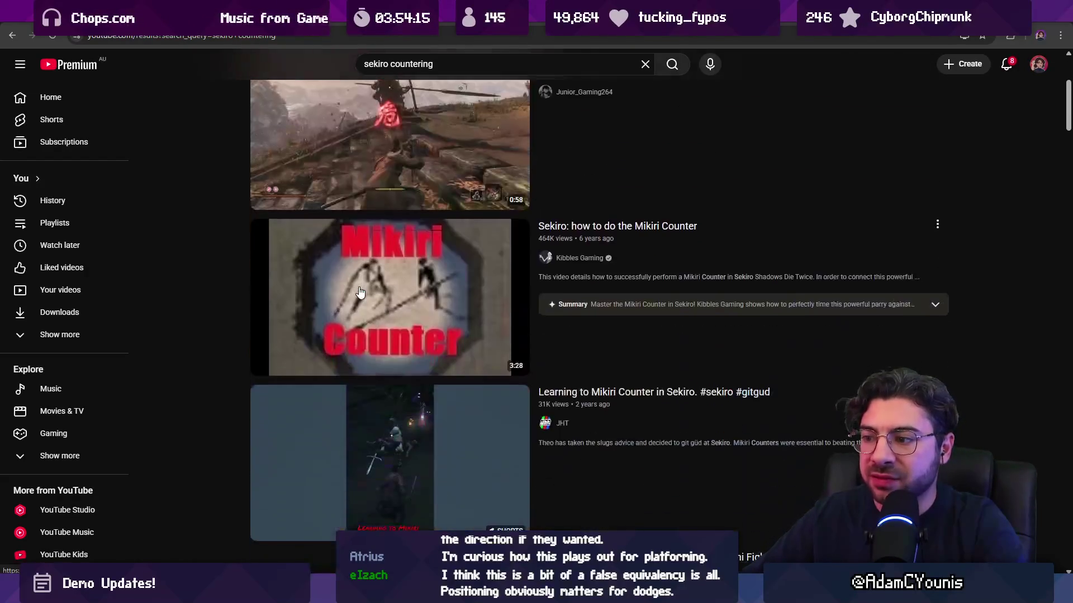
{"action": "scroll", "coordinate": [225, 280], "scroll_direction": "down", "scroll_amount": 4}
{"action": "scroll", "coordinate": [228, 276], "scroll_direction": "up", "scroll_amount": 2}
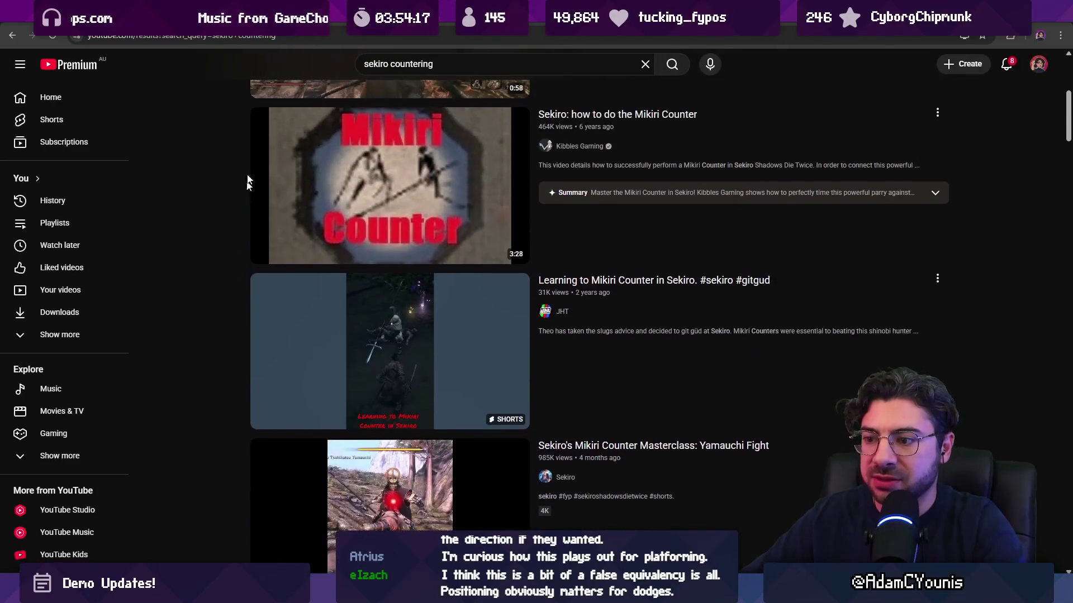
{"action": "key", "text": "super"}
Step: Search Windows for 'leo' and launch the Leonardo drawing app
{"action": "type", "text": "leo"}
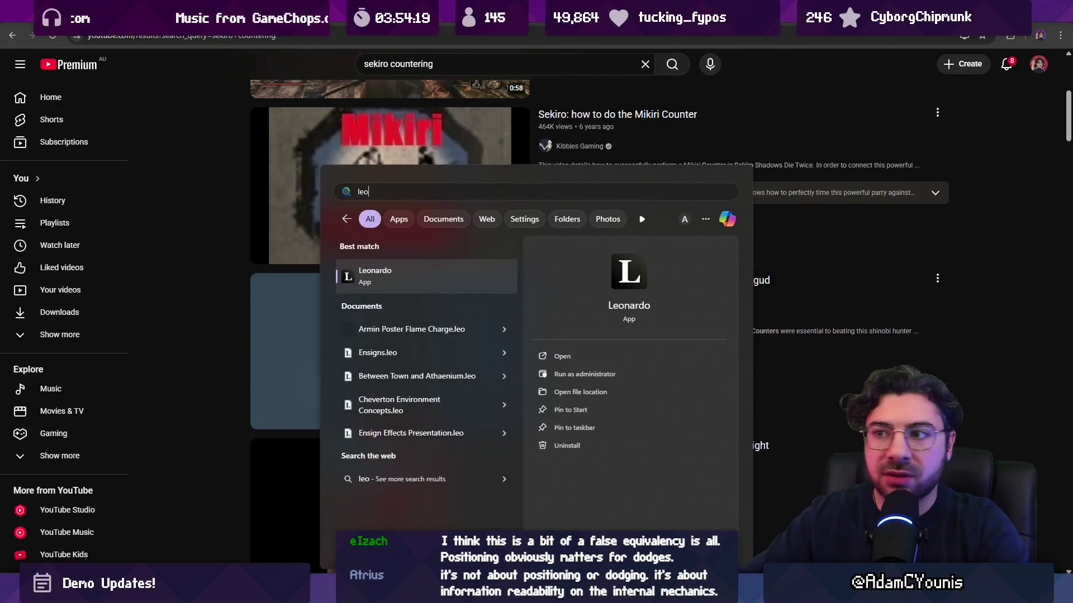
{"action": "key", "text": "Return"}
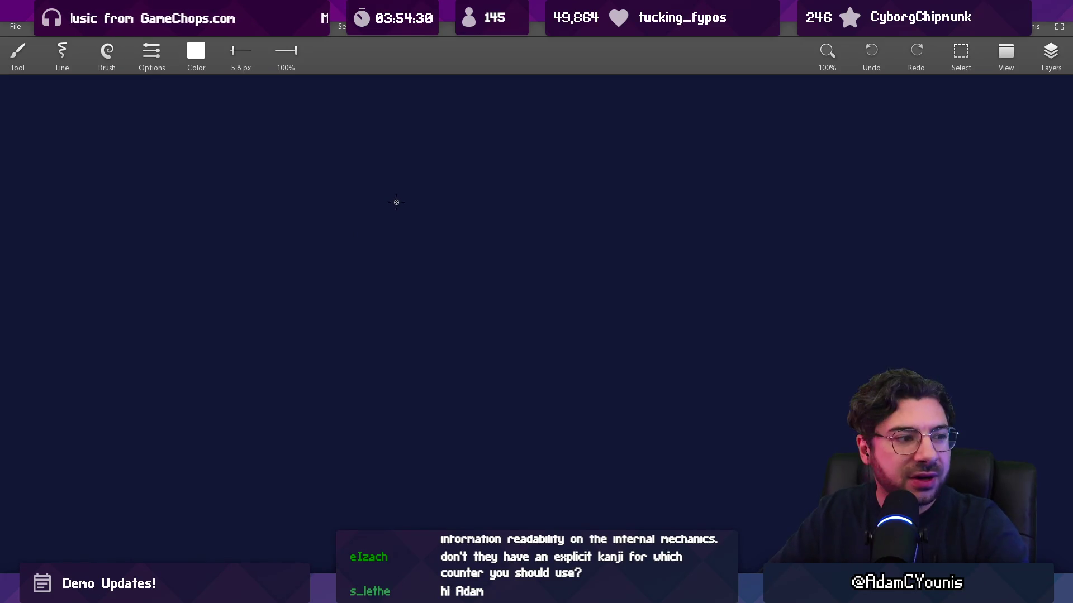
Step: With an 8.2 px brush, redraw the kanji's diagonal and horizontal strokes, discarding the circle
{"action": "key", "text": "bracketright"}
{"action": "key", "text": "bracketright"}
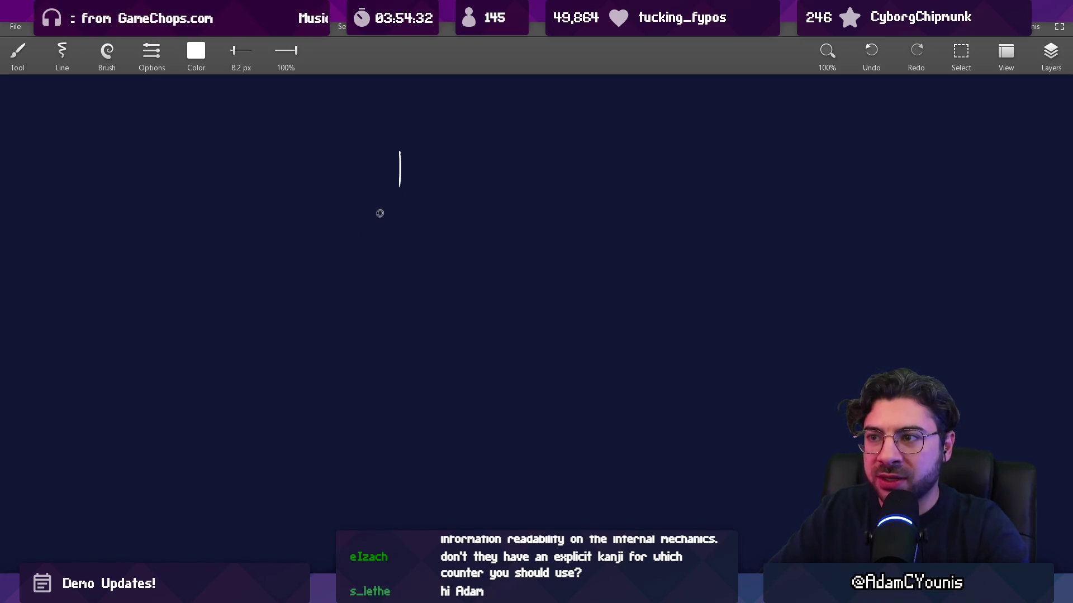
{"action": "key", "text": "ctrl+z"}
{"action": "left_click_drag", "start_coordinate": [388, 207], "coordinate": [342, 252]}
{"action": "left_click_drag", "start_coordinate": [410, 209], "coordinate": [440, 244]}
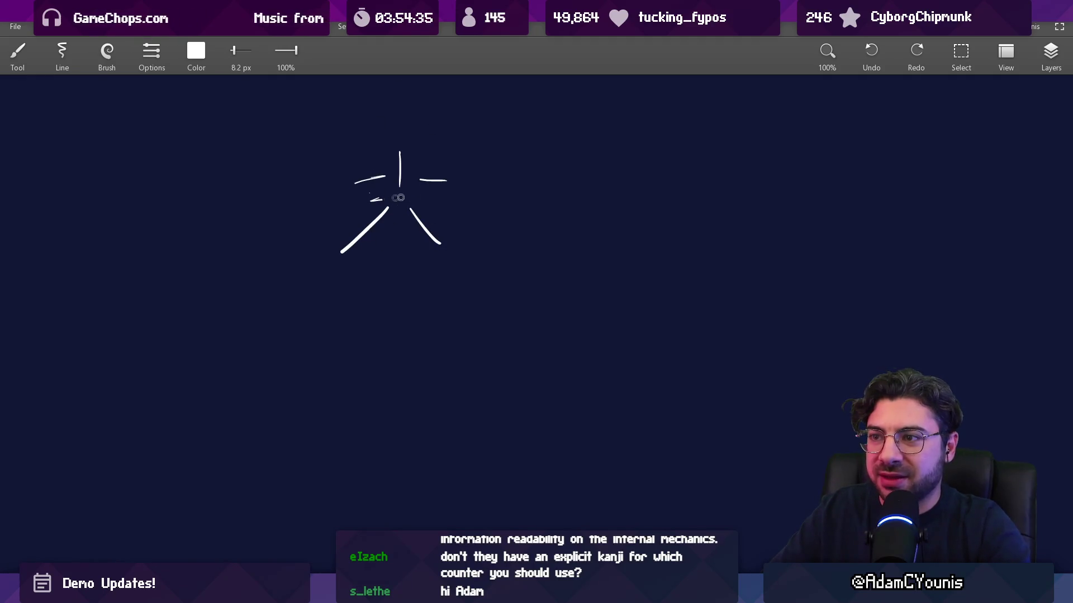
{"action": "left_click_drag", "start_coordinate": [399, 197], "coordinate": [427, 197]}
{"action": "mouse_move", "coordinate": [416, 113]}
{"action": "left_mouse_down"}
{"action": "mouse_move", "coordinate": [481, 207]}
{"action": "mouse_move", "coordinate": [411, 118]}
{"action": "left_mouse_up"}
{"action": "key", "text": "ctrl+z"}
{"action": "left_click_drag", "start_coordinate": [360, 293], "coordinate": [378, 245]}
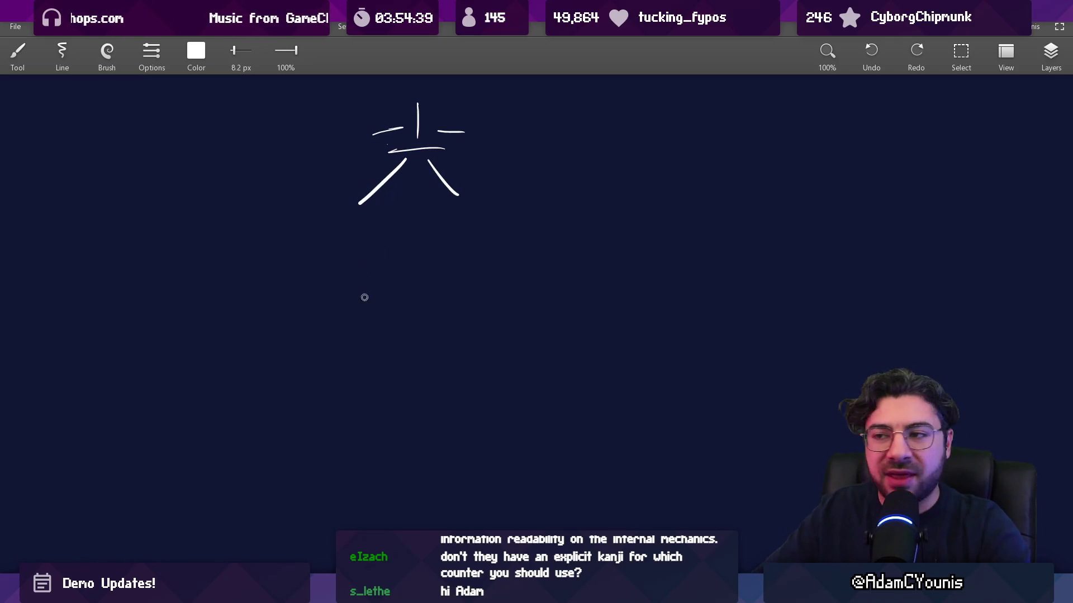
{"action": "left_click_drag", "start_coordinate": [377, 348], "coordinate": [365, 339]}
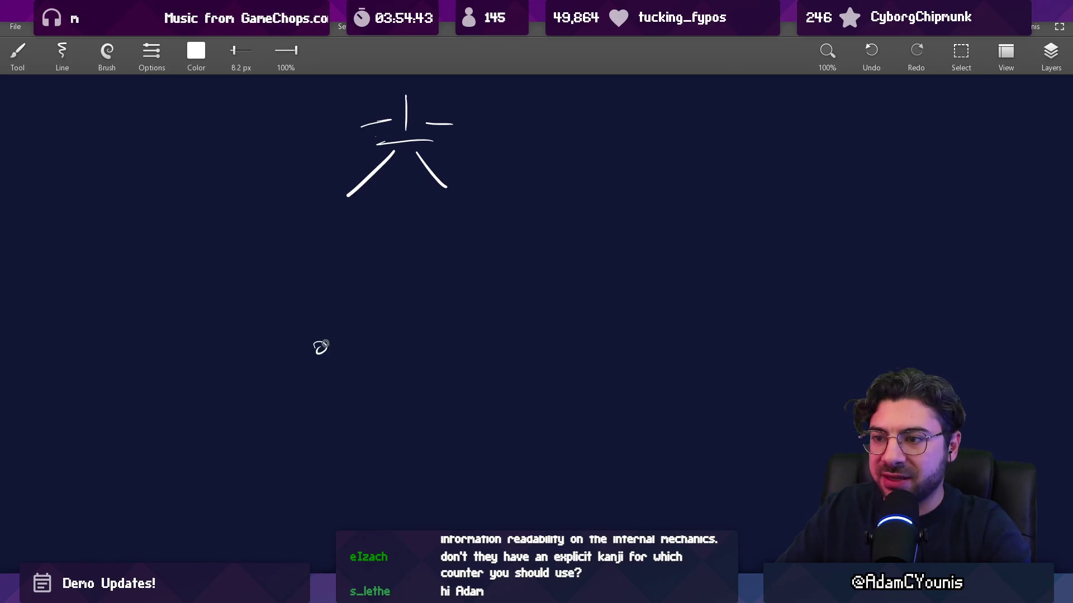
Step: Sketch the crouching stick figure with its diagonal sword, bent leg and curved back
{"action": "left_click_drag", "start_coordinate": [398, 265], "coordinate": [328, 341]}
{"action": "mouse_move", "coordinate": [395, 265]}
{"action": "left_mouse_down"}
{"action": "mouse_move", "coordinate": [408, 286]}
{"action": "mouse_move", "coordinate": [382, 273]}
{"action": "left_mouse_up"}
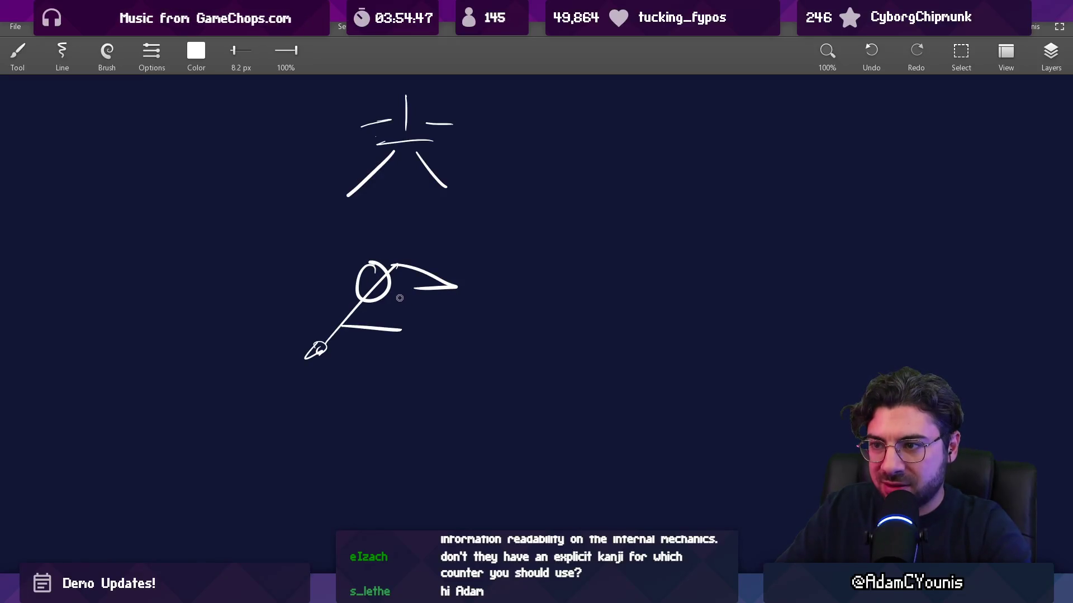
{"action": "left_click_drag", "start_coordinate": [381, 331], "coordinate": [346, 378]}
{"action": "key", "text": "ctrl+z"}
{"action": "mouse_move", "coordinate": [385, 334]}
{"action": "left_mouse_down"}
{"action": "mouse_move", "coordinate": [382, 405]}
{"action": "mouse_move", "coordinate": [395, 419]}
{"action": "mouse_move", "coordinate": [403, 353]}
{"action": "left_mouse_up"}
{"action": "key", "text": "ctrl+z"}
{"action": "left_click_drag", "start_coordinate": [396, 281], "coordinate": [398, 333]}
{"action": "mouse_move", "coordinate": [345, 390]}
{"action": "left_mouse_down"}
{"action": "mouse_move", "coordinate": [379, 259]}
{"action": "mouse_move", "coordinate": [361, 382]}
{"action": "left_mouse_up"}
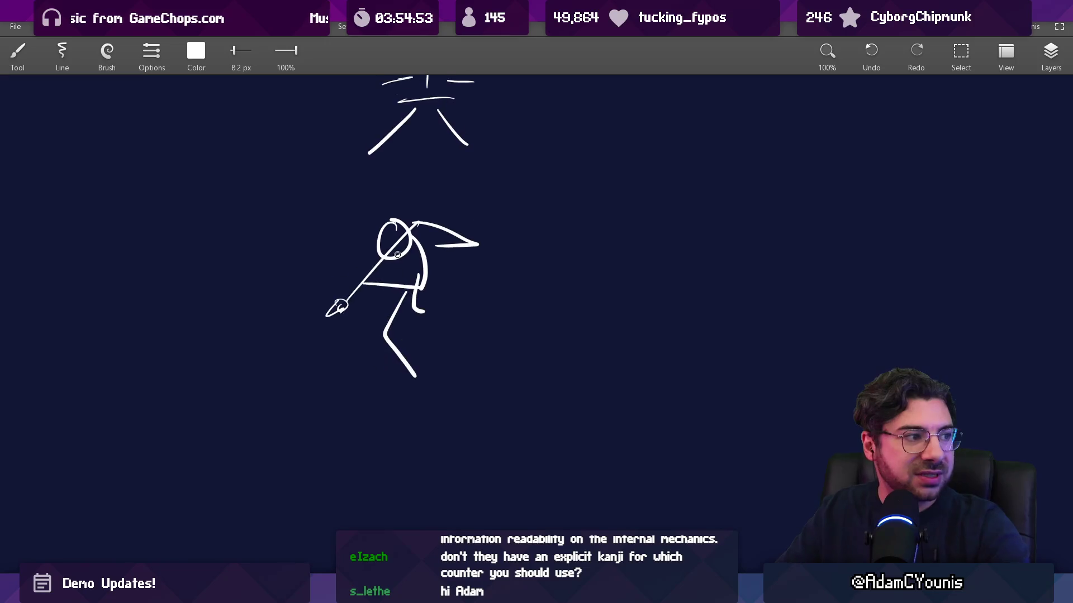
{"action": "mouse_move", "coordinate": [391, 233]}
{"action": "left_mouse_down"}
{"action": "mouse_move", "coordinate": [407, 455]}
{"action": "mouse_move", "coordinate": [351, 212]}
{"action": "left_mouse_up"}
{"action": "left_click_drag", "start_coordinate": [408, 304], "coordinate": [374, 304]}
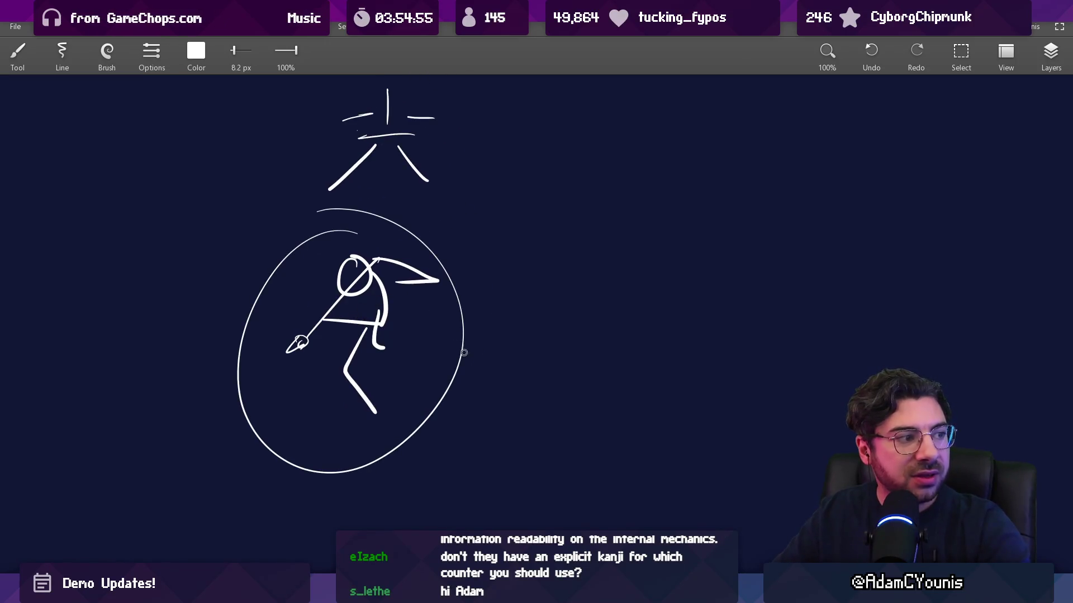
{"action": "key", "text": "ctrl+z"}
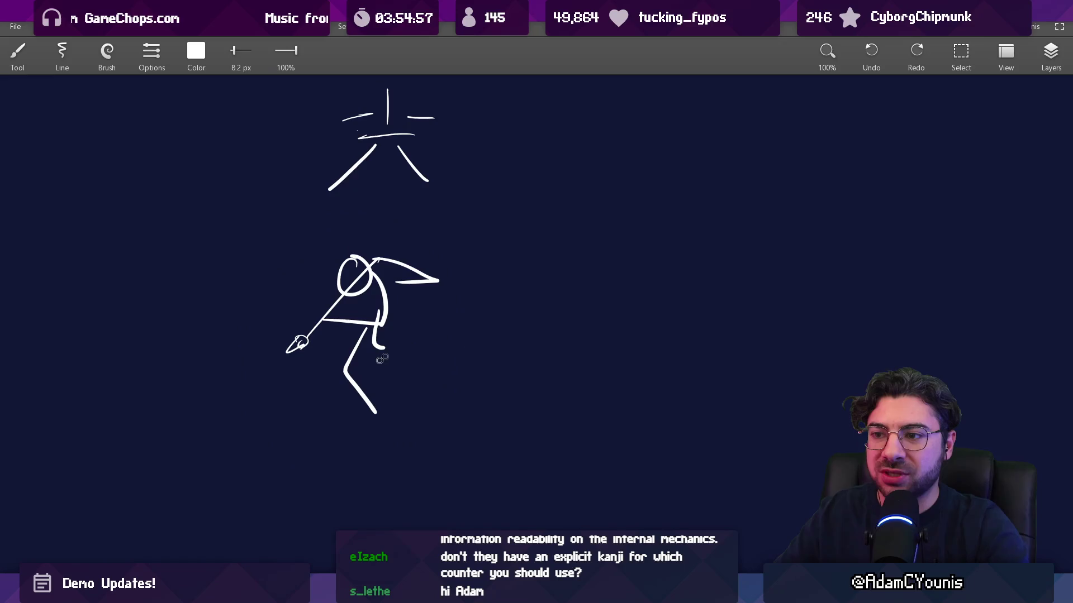
Step: Sketch the thrust line beneath the figure and zoom the canvas out to about 70%
{"action": "left_click_drag", "start_coordinate": [246, 512], "coordinate": [271, 438]}
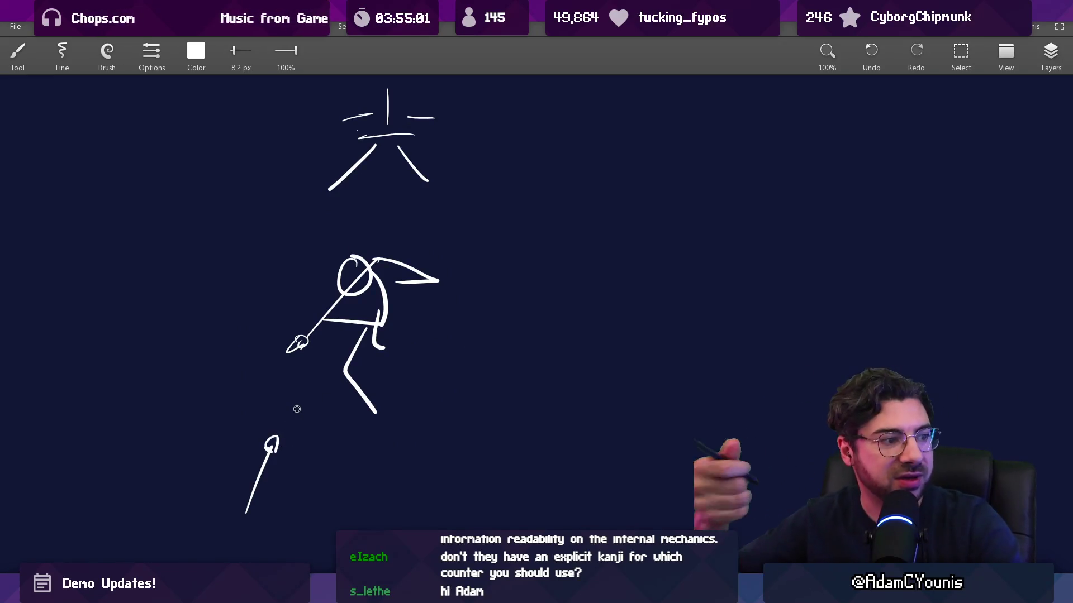
{"action": "scroll", "coordinate": [296, 409], "scroll_direction": "down", "scroll_amount": 5}
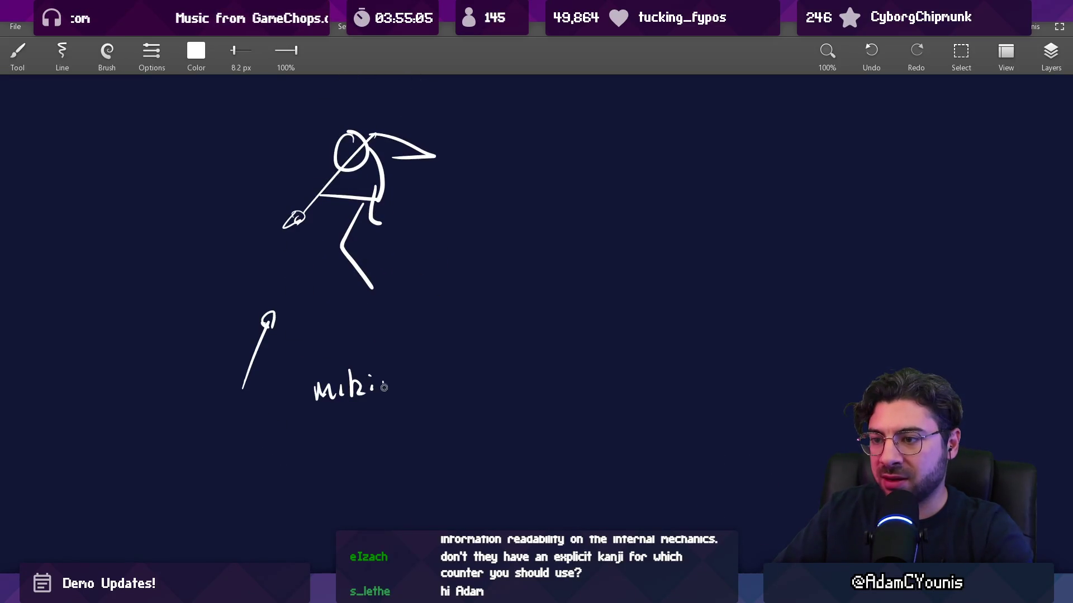
{"action": "scroll", "coordinate": [319, 380], "scroll_direction": "down", "scroll_amount": 3}
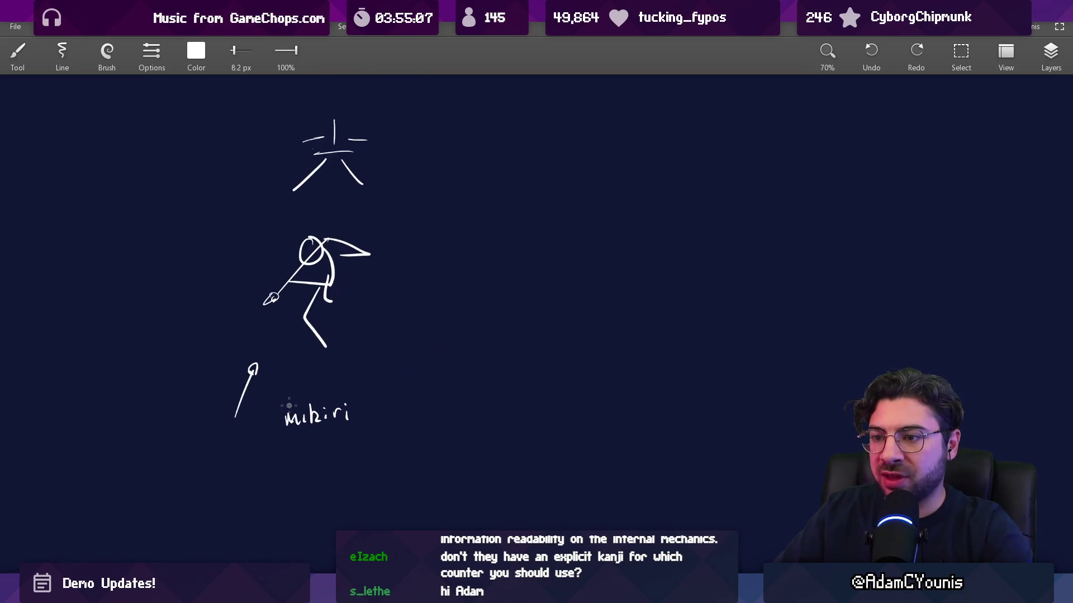
{"action": "scroll", "coordinate": [309, 402], "scroll_direction": "right", "scroll_amount": 2}
{"action": "scroll", "coordinate": [309, 402], "scroll_direction": "up", "scroll_amount": 1}
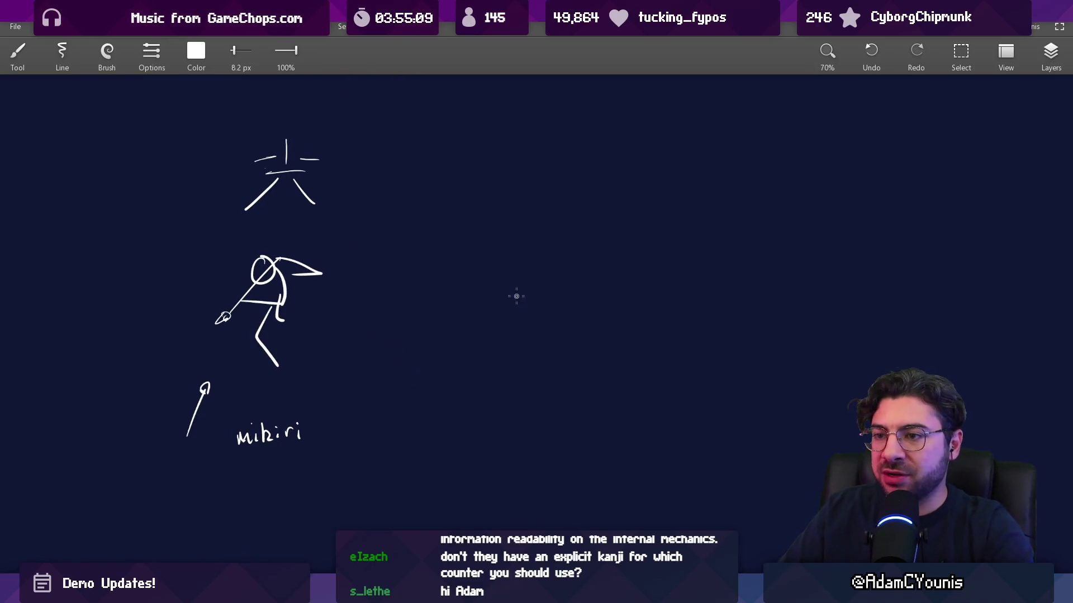
Step: Draw a pointed blade shape and a large sweeping ellipse around the lunging figure
{"action": "left_click_drag", "start_coordinate": [454, 283], "coordinate": [556, 306]}
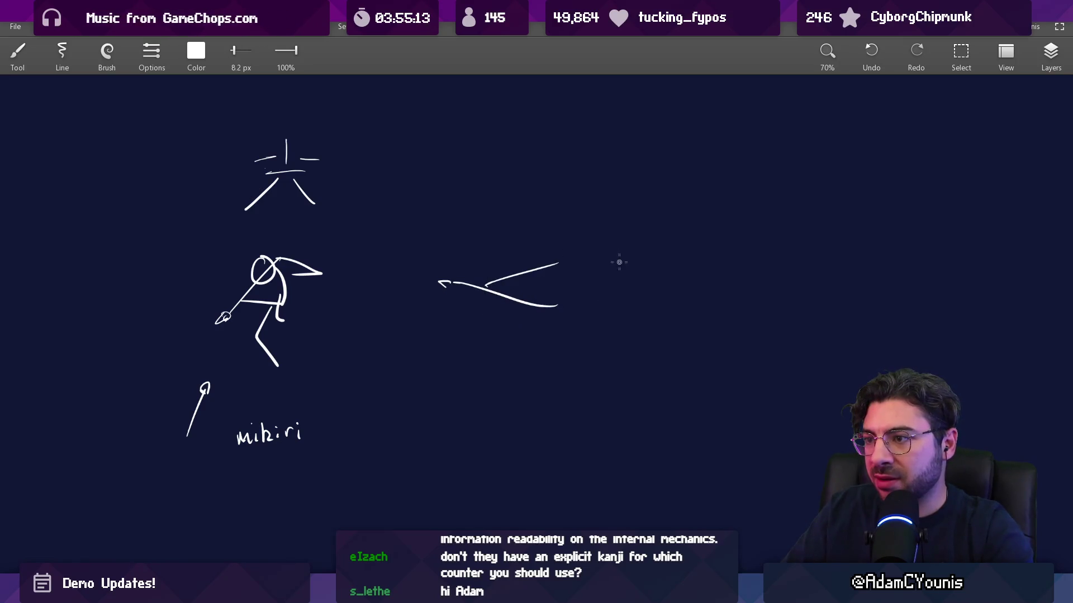
{"action": "mouse_move", "coordinate": [629, 275]}
{"action": "left_mouse_down"}
{"action": "mouse_move", "coordinate": [549, 307]}
{"action": "mouse_move", "coordinate": [632, 351]}
{"action": "left_mouse_up"}
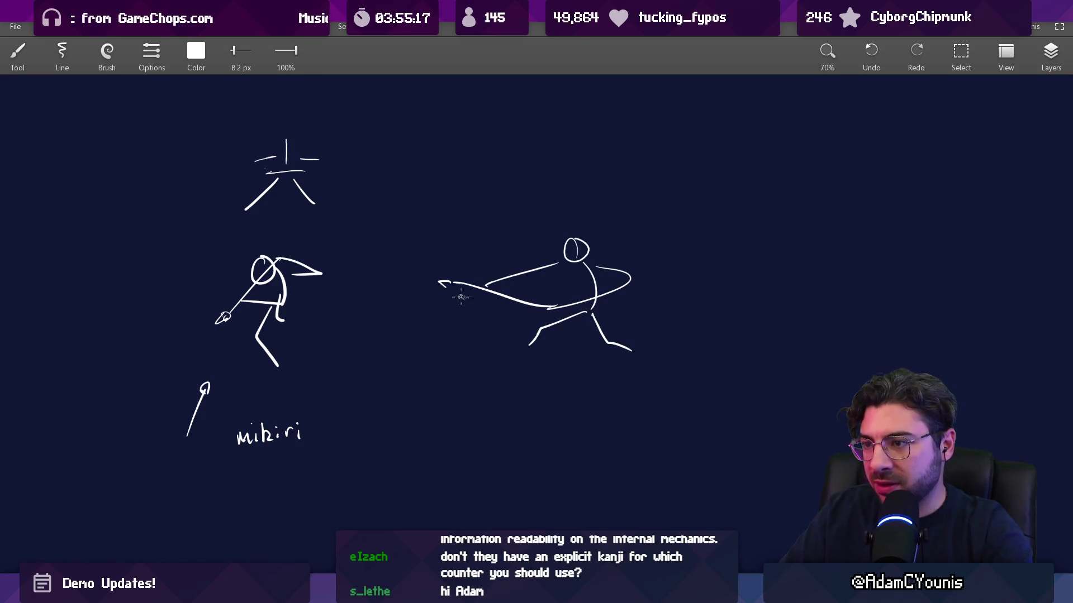
{"action": "left_click_drag", "start_coordinate": [461, 296], "coordinate": [666, 297]}
{"action": "key", "text": "ctrl+z"}
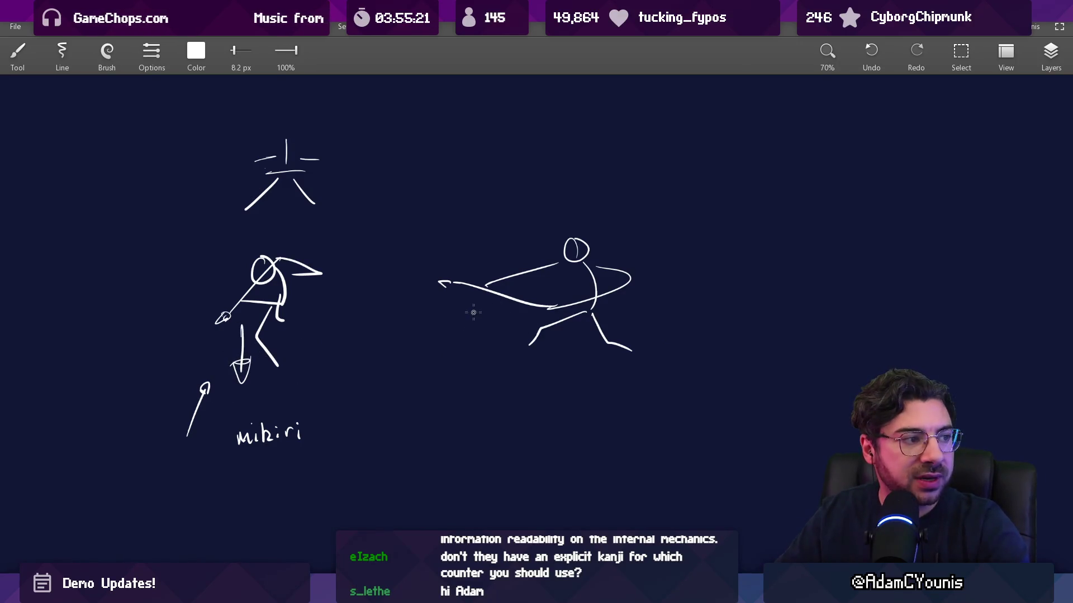
{"action": "mouse_move", "coordinate": [505, 298]}
{"action": "left_mouse_down"}
{"action": "mouse_move", "coordinate": [494, 367]}
{"action": "mouse_move", "coordinate": [659, 272]}
{"action": "left_mouse_up"}
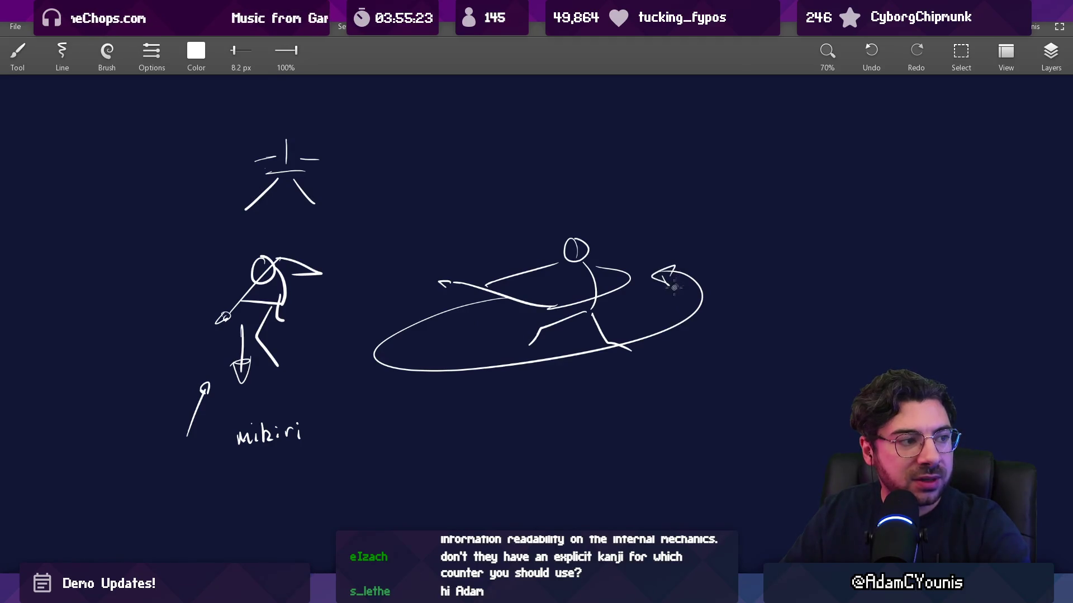
Step: Write 'jump' under the figure, pan the canvas, and glance at the sekiro countering results
{"action": "left_click_drag", "start_coordinate": [666, 353], "coordinate": [644, 362]}
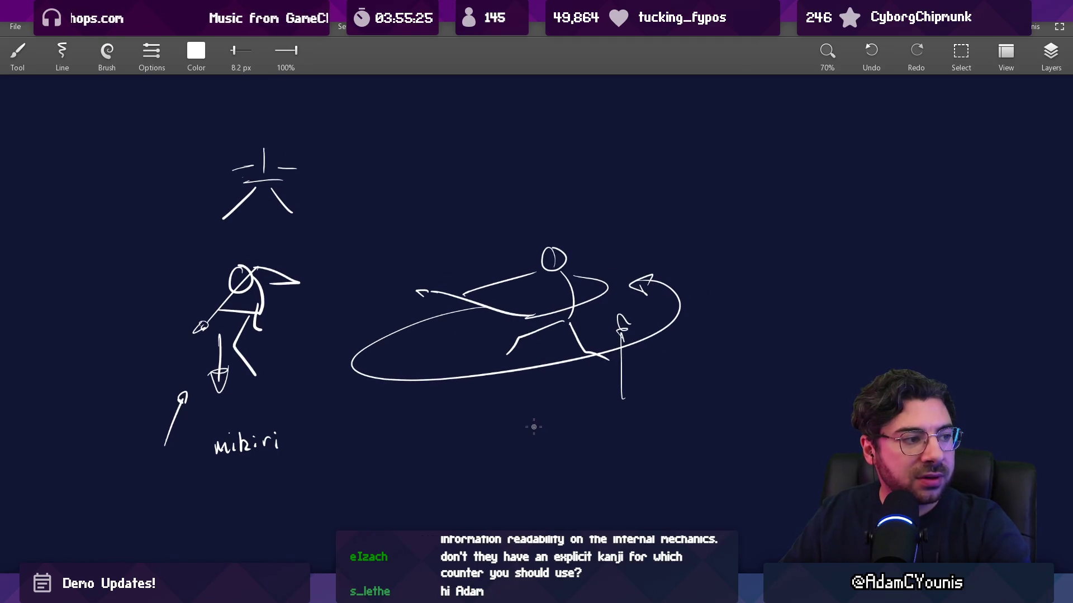
{"action": "left_click_drag", "start_coordinate": [588, 426], "coordinate": [592, 432]}
{"action": "left_click_drag", "start_coordinate": [659, 386], "coordinate": [586, 367]}
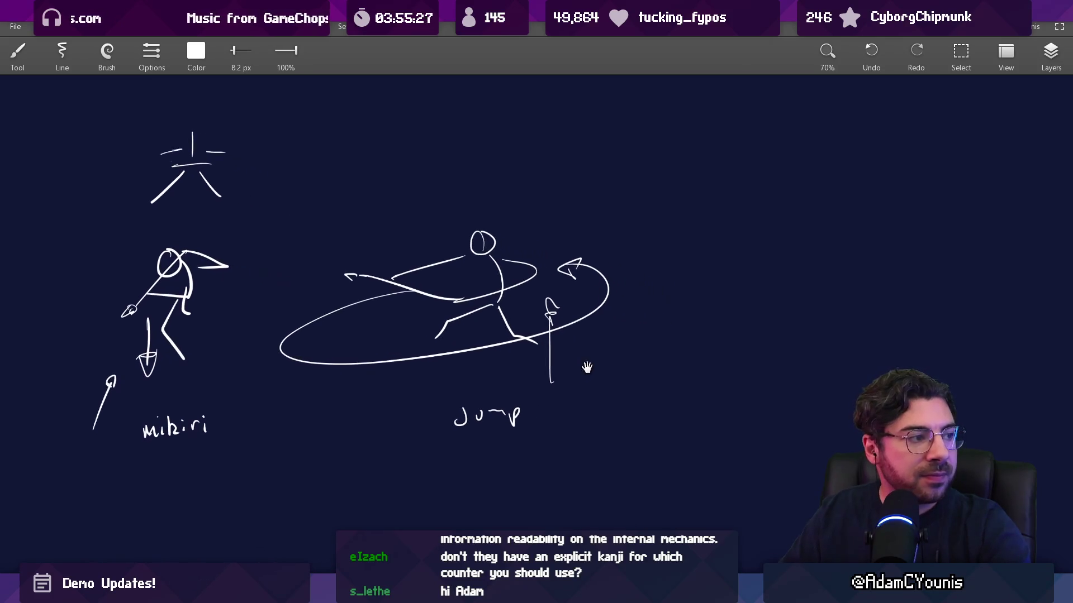
{"action": "mouse_move", "coordinate": [618, 326]}
{"action": "left_mouse_down"}
{"action": "mouse_move", "coordinate": [661, 326]}
{"action": "mouse_move", "coordinate": [633, 319]}
{"action": "left_mouse_up"}
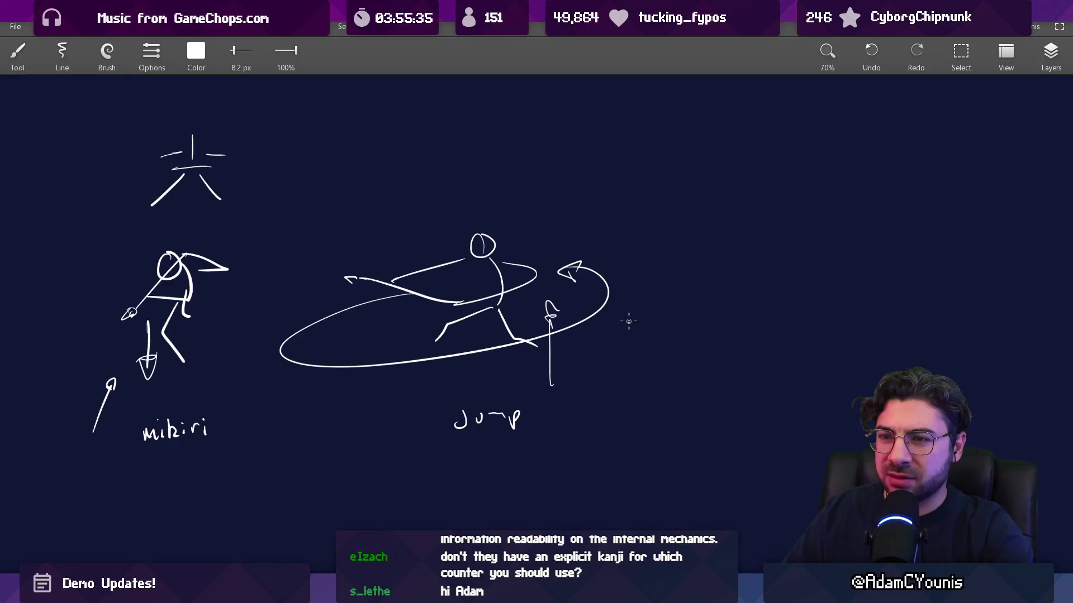
{"action": "left_click_drag", "start_coordinate": [674, 327], "coordinate": [656, 330]}
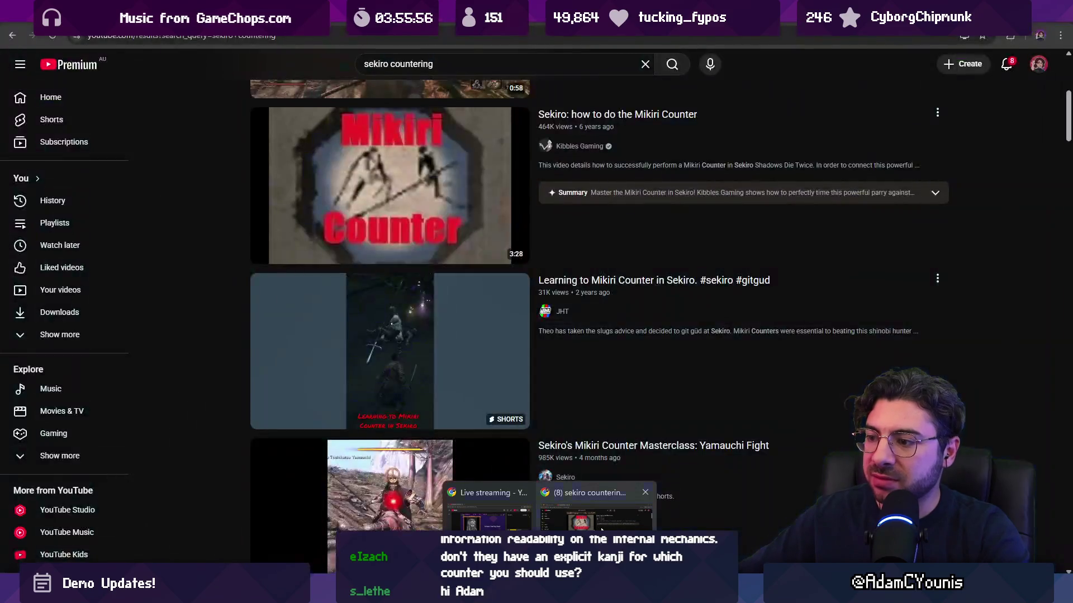
{"action": "left_click", "coordinate": [651, 511]}
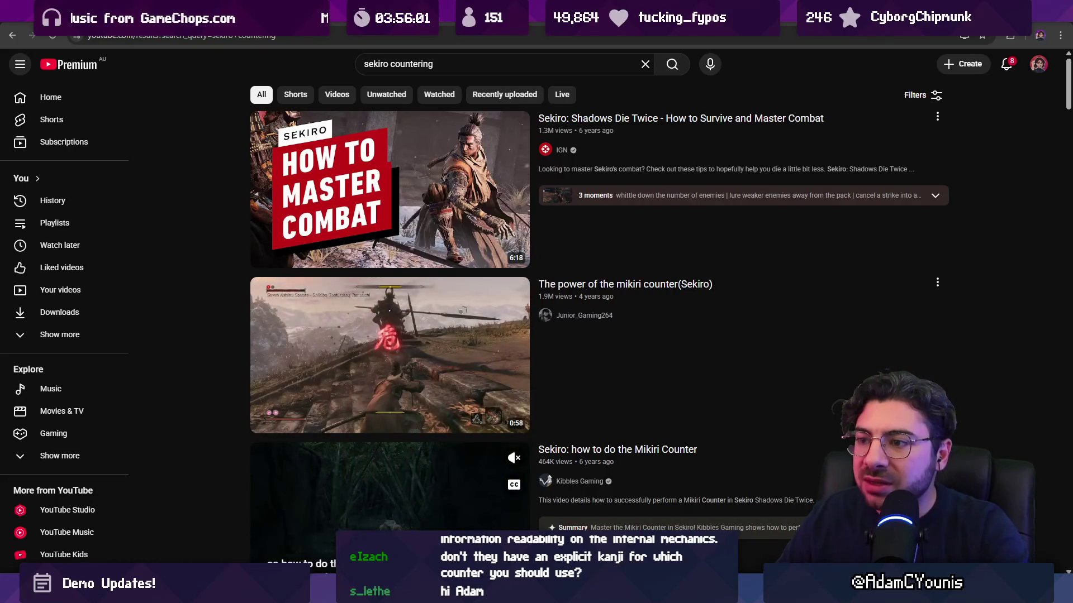
{"action": "key", "text": "alt+Tab"}
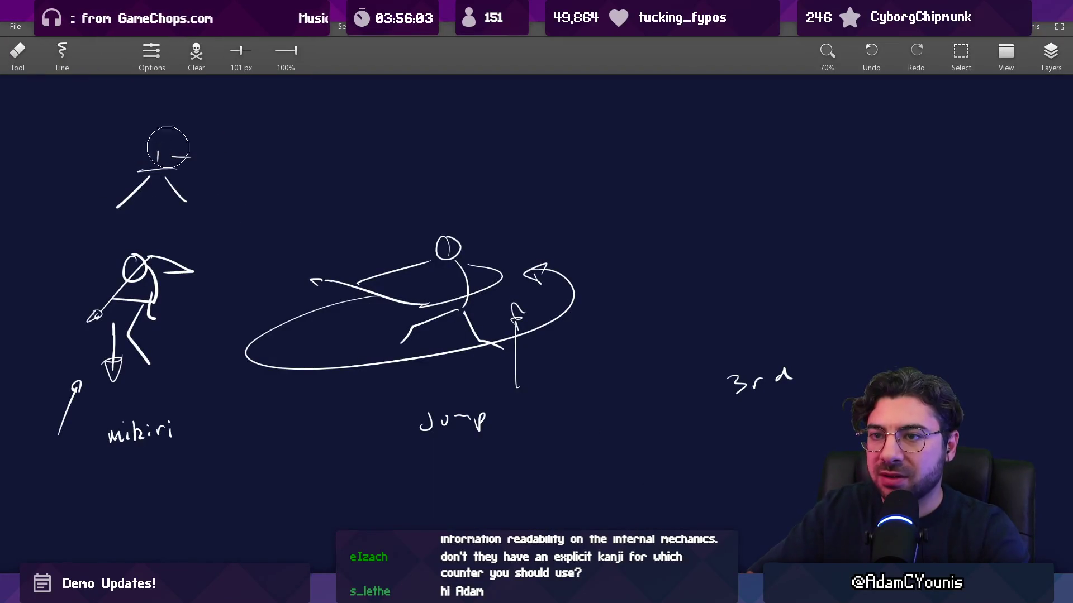
Step: Erase the old kanji and draw a new slash and cup-shaped mark in its place
{"action": "left_click_drag", "start_coordinate": [168, 147], "coordinate": [168, 196]}
{"action": "left_click_drag", "start_coordinate": [132, 156], "coordinate": [162, 124]}
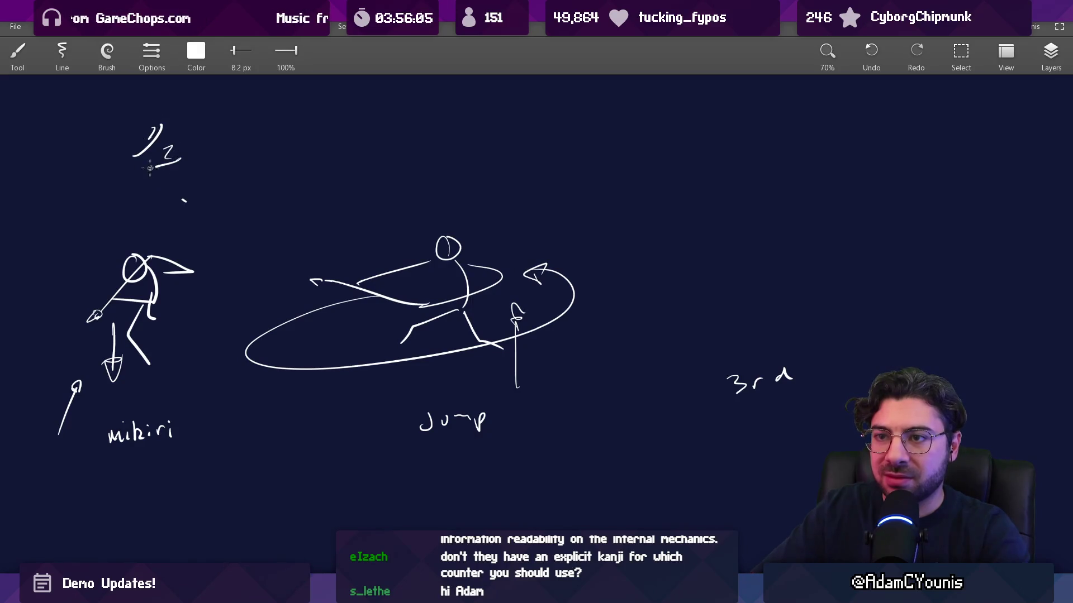
{"action": "key", "text": "ctrl+z"}
{"action": "left_click_drag", "start_coordinate": [153, 201], "coordinate": [201, 176]}
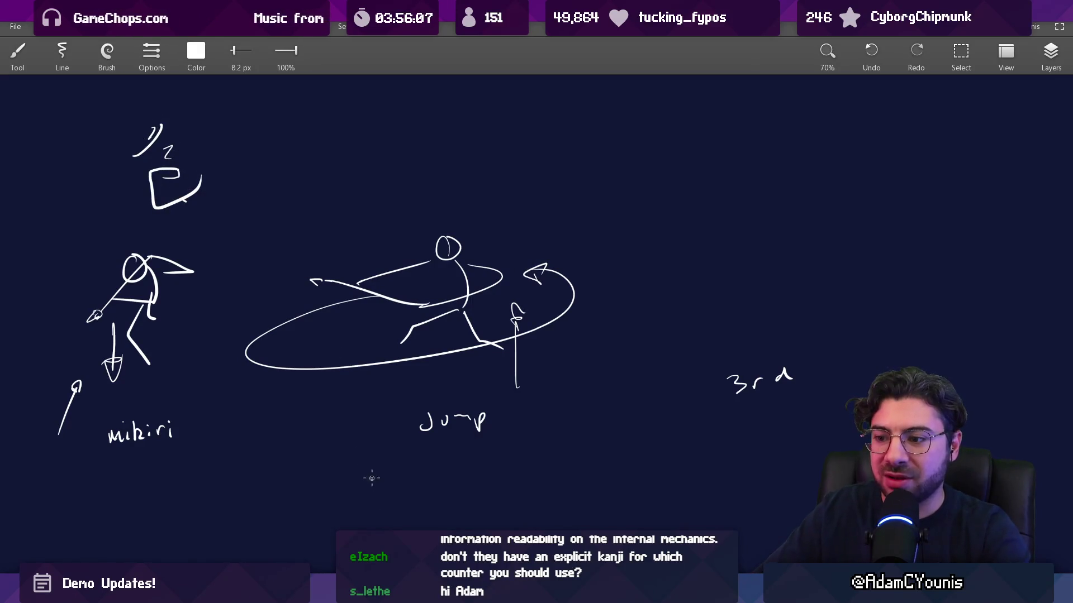
{"action": "mouse_move", "coordinate": [550, 595]}
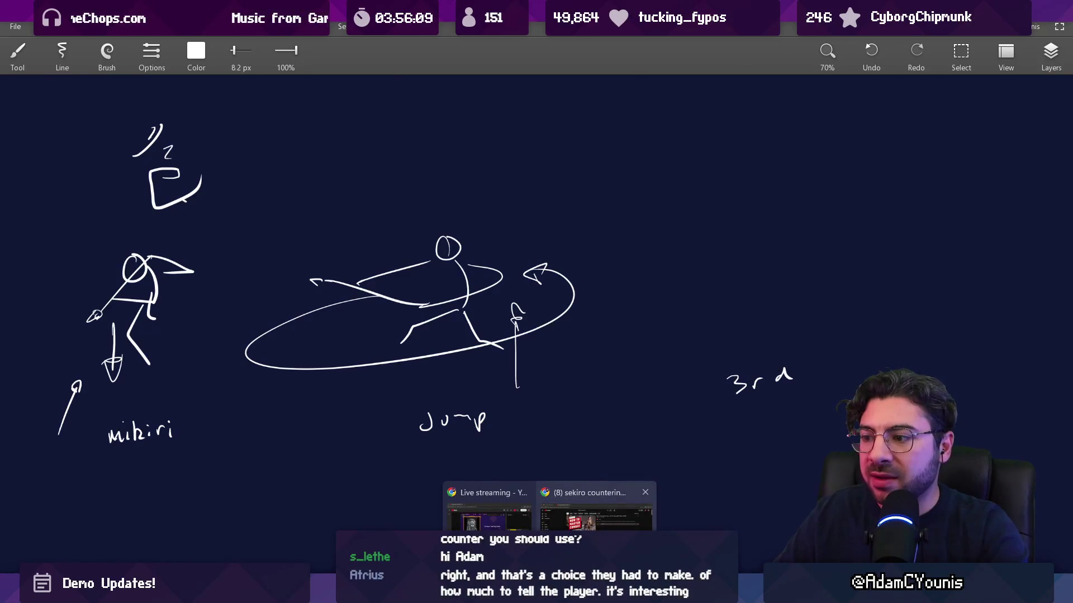
{"action": "left_click", "coordinate": [595, 511]}
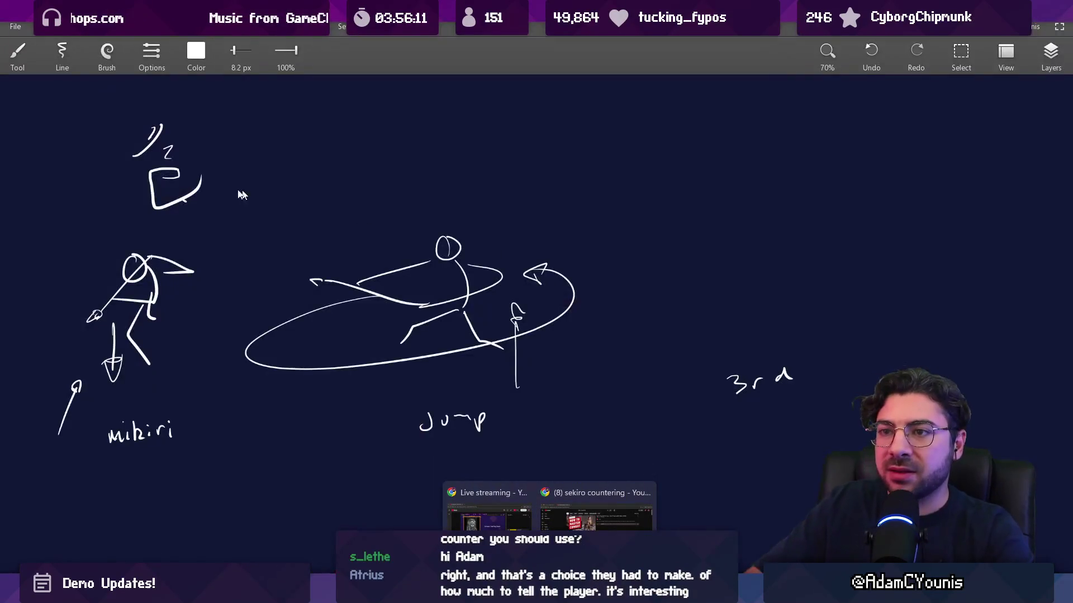
{"action": "left_click_drag", "start_coordinate": [289, 264], "coordinate": [334, 310]}
{"action": "key", "text": "ctrl+z"}
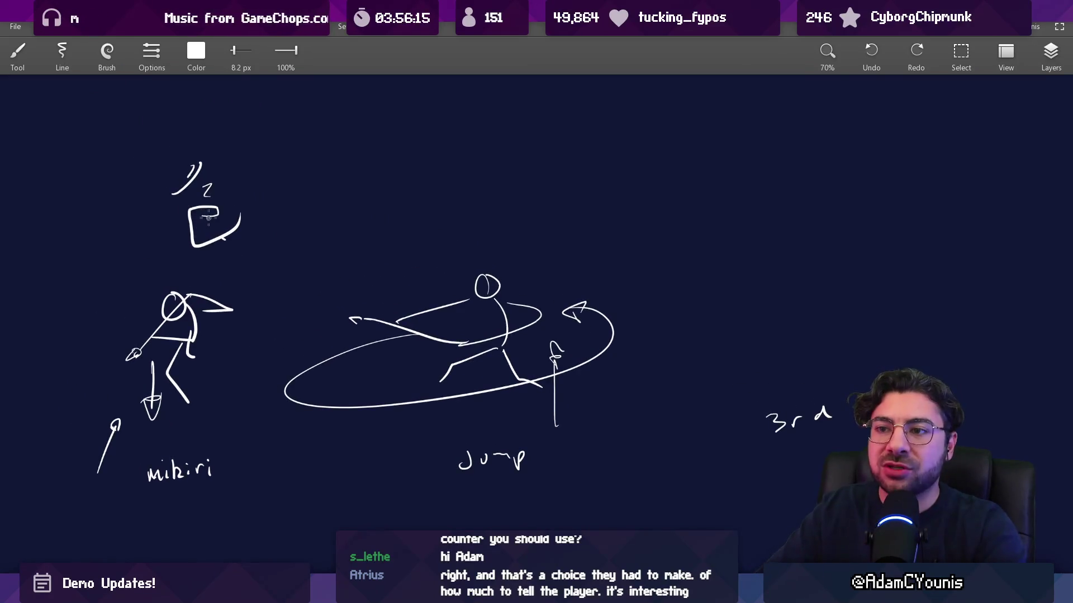
Step: Thicken the box shape with a 14 px brush stroke, discarding the test circle
{"action": "key", "text": "bracketright"}
{"action": "left_click_drag", "start_coordinate": [198, 218], "coordinate": [220, 214]}
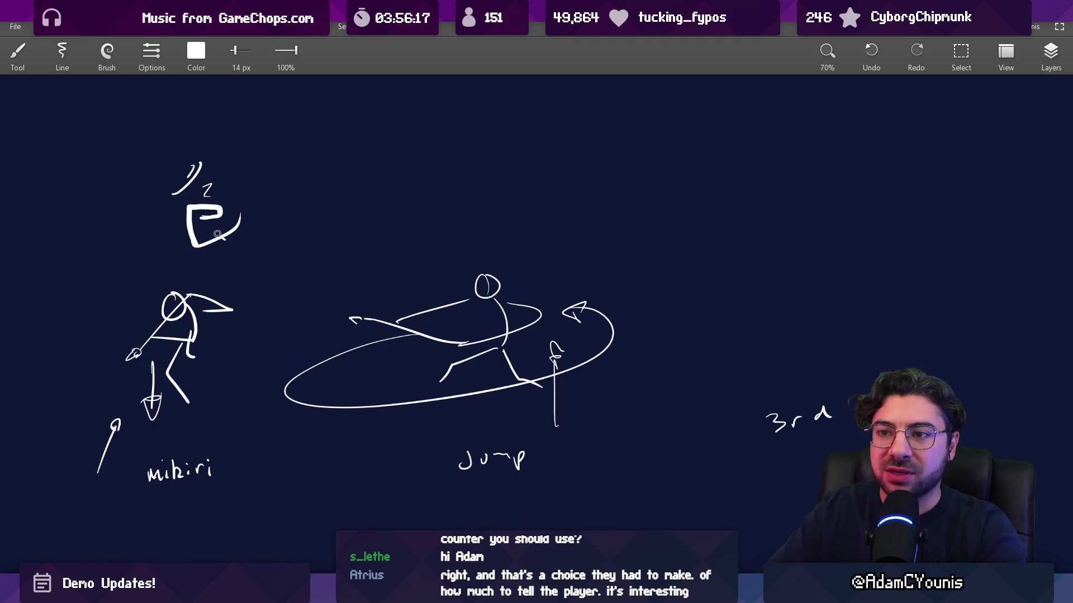
{"action": "left_click_drag", "start_coordinate": [161, 264], "coordinate": [190, 258]}
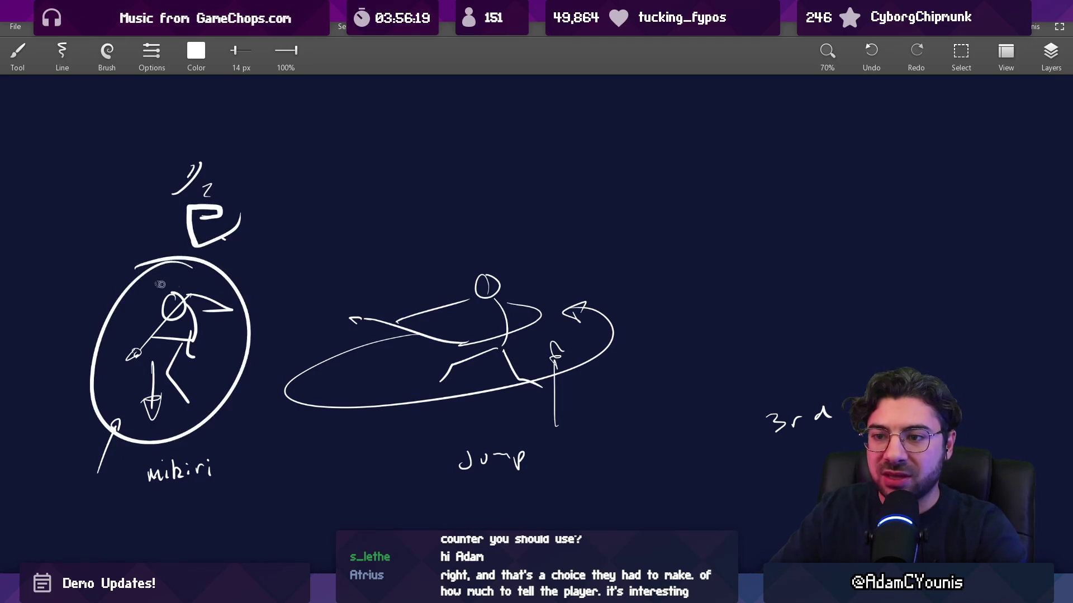
{"action": "key", "text": "ctrl+z"}
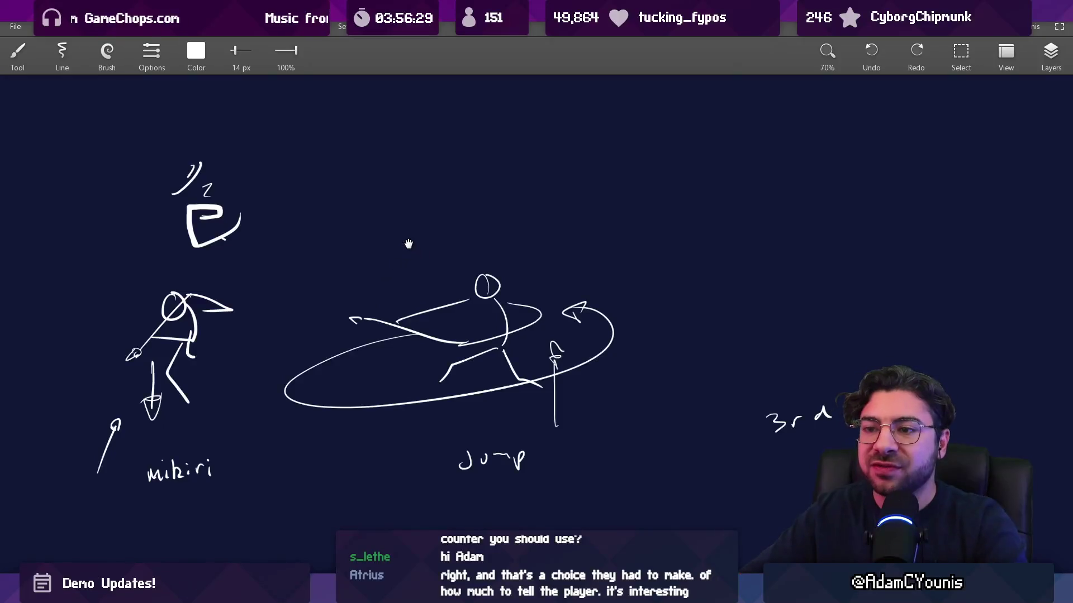
Step: Loop an ellipse around the left figure in Leonardo, then undo it
{"action": "mouse_move", "coordinate": [408, 244]}
{"action": "left_mouse_down"}
{"action": "mouse_move", "coordinate": [431, 203]}
{"action": "mouse_move", "coordinate": [485, 186]}
{"action": "left_mouse_up"}
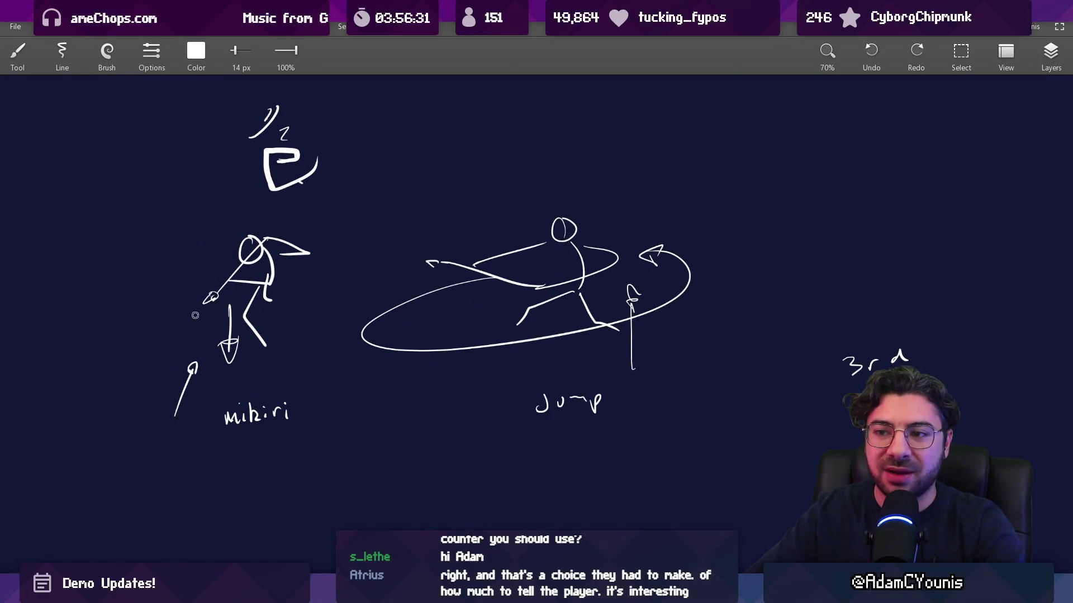
{"action": "mouse_move", "coordinate": [195, 315]}
{"action": "left_mouse_down"}
{"action": "mouse_move", "coordinate": [178, 402]}
{"action": "mouse_move", "coordinate": [333, 310]}
{"action": "mouse_move", "coordinate": [316, 268]}
{"action": "left_mouse_up"}
{"action": "key", "text": "ctrl+z"}
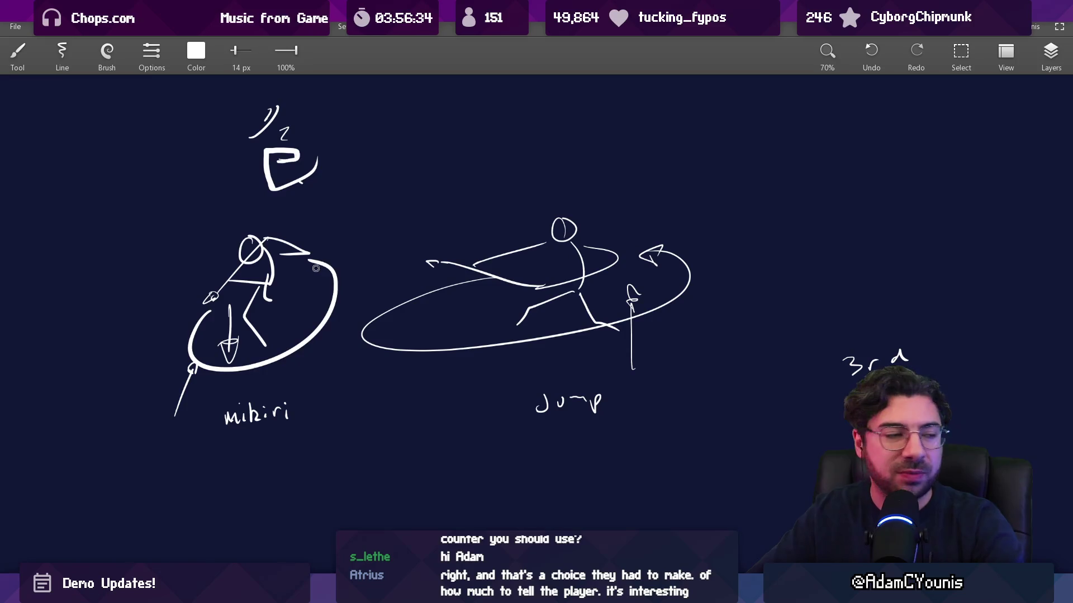
{"action": "key", "text": "ctrl+z"}
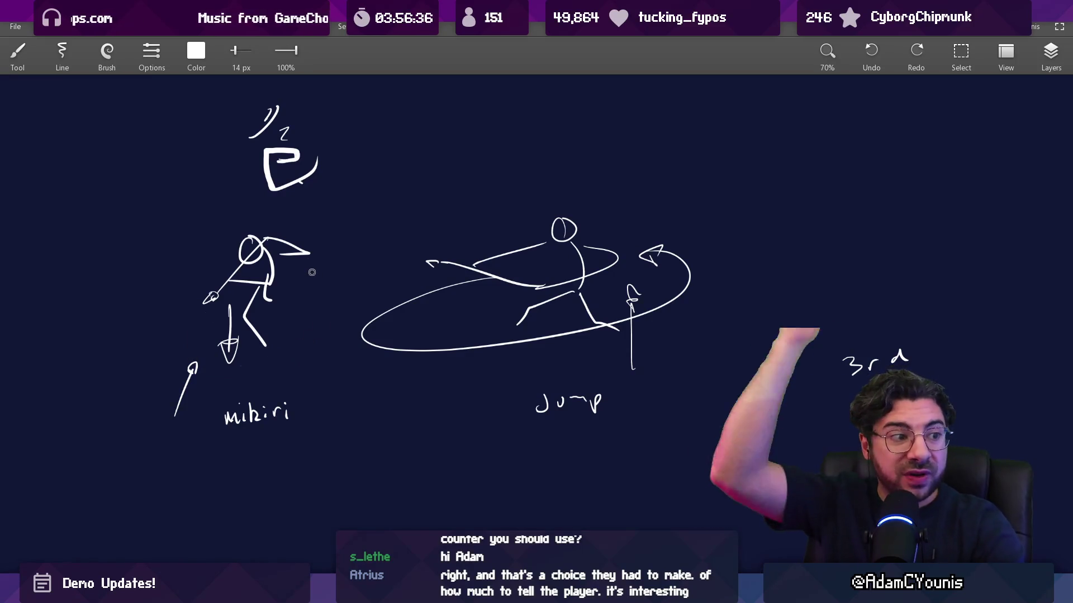
{"action": "mouse_move", "coordinate": [443, 281]}
{"action": "left_mouse_down"}
{"action": "mouse_move", "coordinate": [397, 277]}
{"action": "mouse_move", "coordinate": [449, 273]}
{"action": "left_mouse_up"}
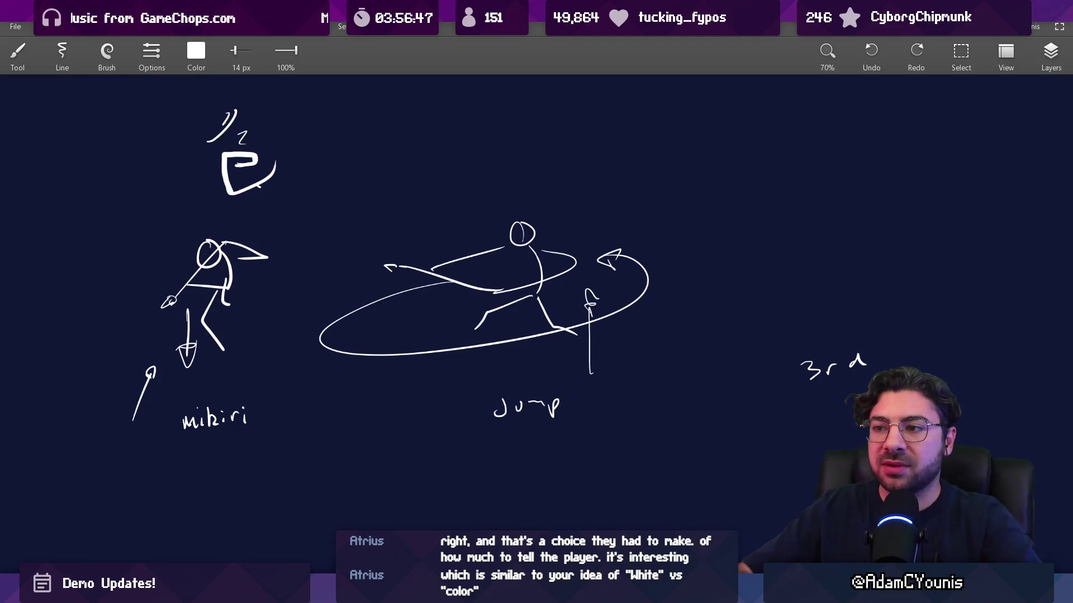
Step: Write M at the top, J above the jump sketch, and S above the '3rd' note
{"action": "left_click_drag", "start_coordinate": [289, 143], "coordinate": [332, 236]}
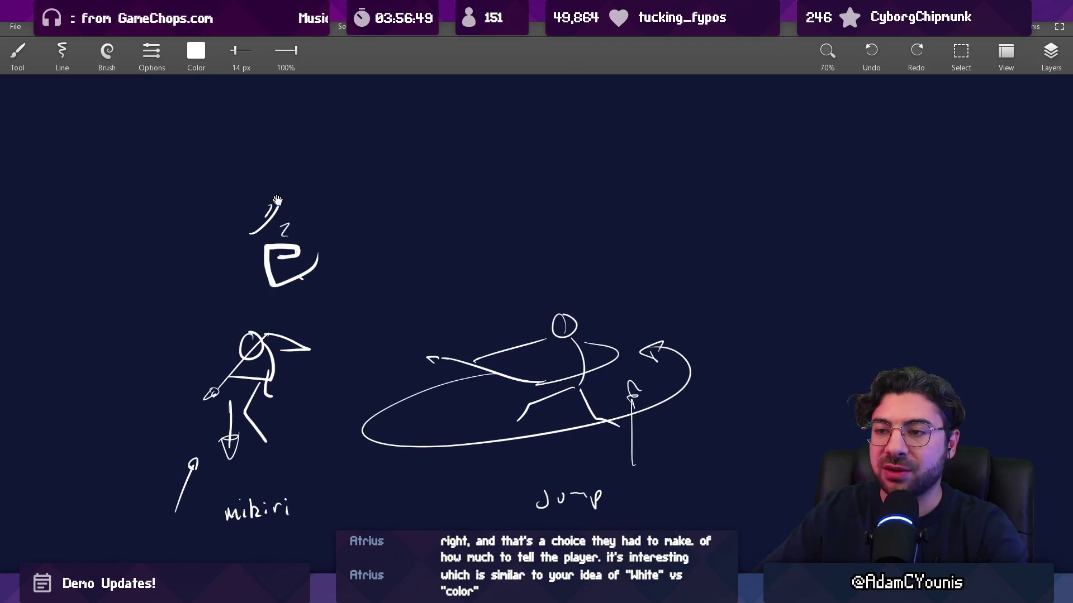
{"action": "mouse_move", "coordinate": [277, 200]}
{"action": "left_mouse_down"}
{"action": "mouse_move", "coordinate": [294, 207]}
{"action": "mouse_move", "coordinate": [288, 184]}
{"action": "left_mouse_up"}
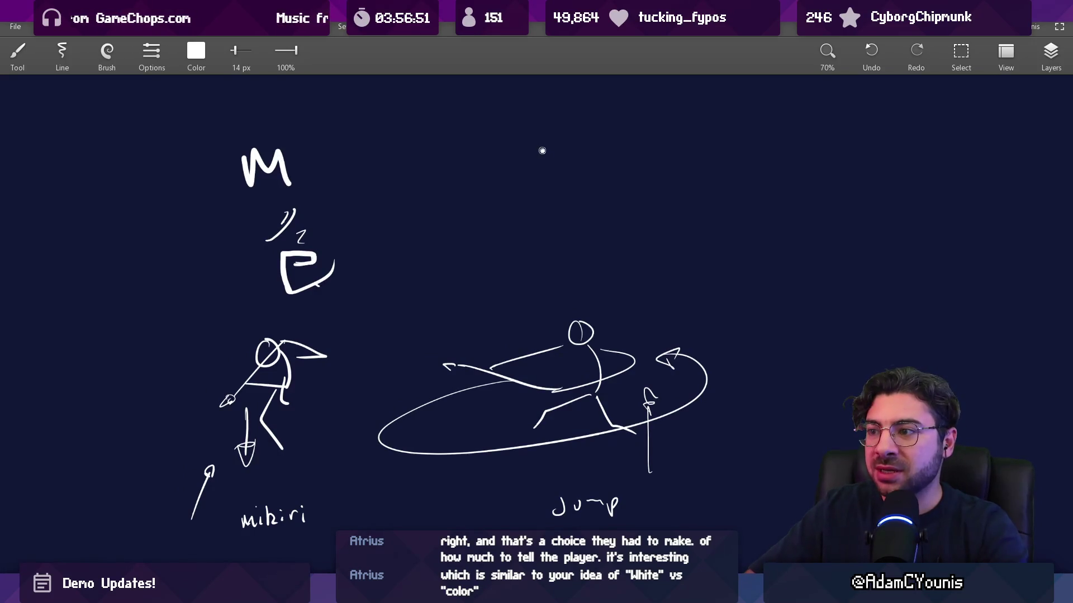
{"action": "left_click_drag", "start_coordinate": [542, 150], "coordinate": [523, 187]}
{"action": "scroll", "coordinate": [678, 192], "scroll_direction": "right", "scroll_amount": 3}
{"action": "left_click_drag", "start_coordinate": [777, 158], "coordinate": [754, 198]}
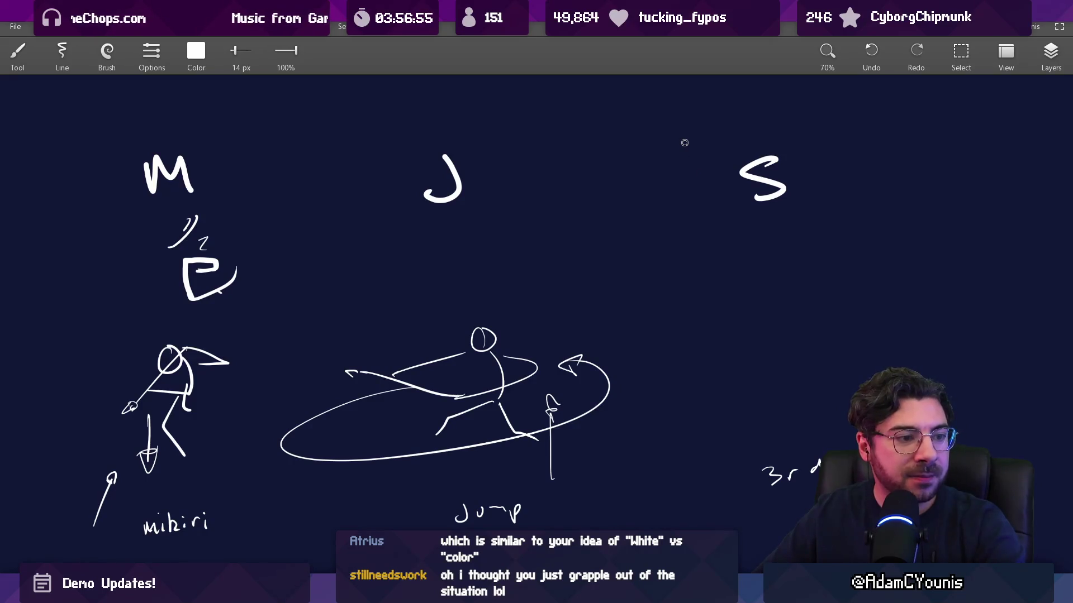
{"action": "scroll", "coordinate": [571, 248], "scroll_direction": "down", "scroll_amount": 2}
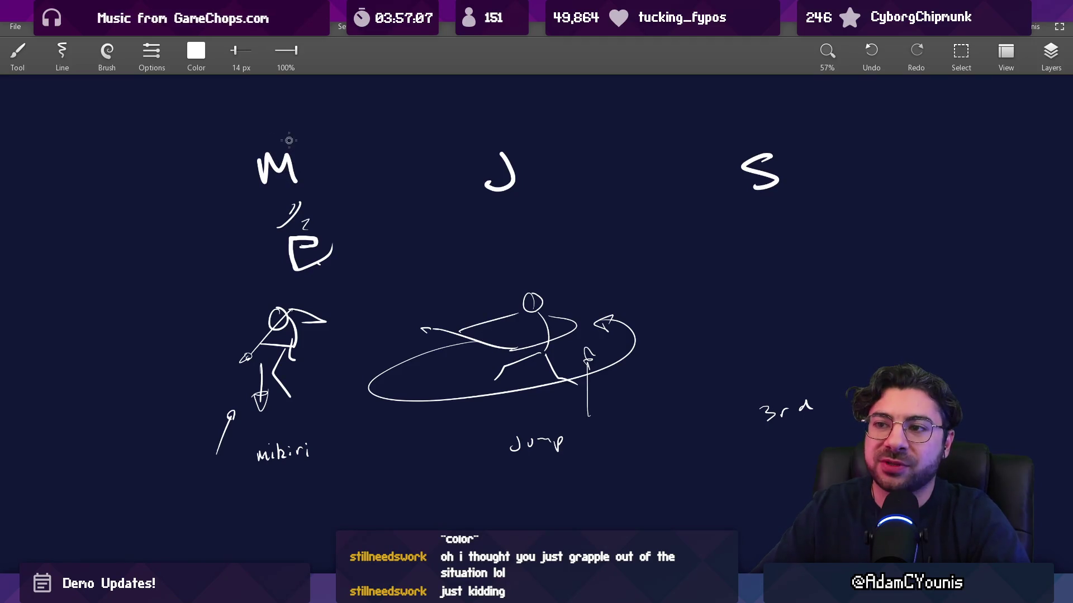
Step: Temporarily circle the letters M, J and S, undoing the circles afterwards
{"action": "left_click_drag", "start_coordinate": [289, 140], "coordinate": [290, 143]}
{"action": "key", "text": "ctrl+z"}
{"action": "key", "text": "e"}
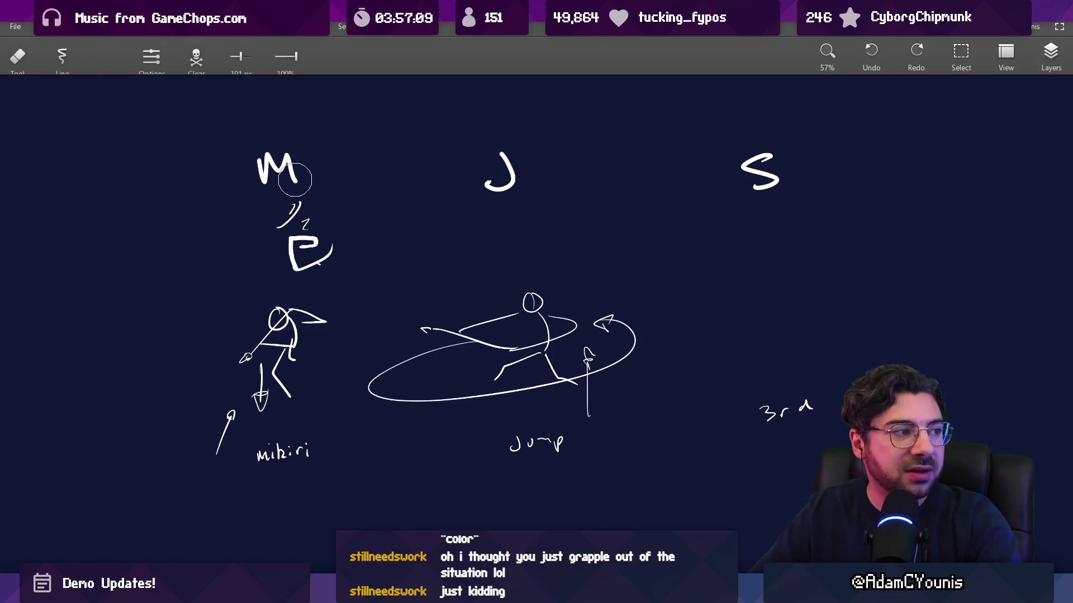
{"action": "key", "text": "b"}
{"action": "left_click_drag", "start_coordinate": [501, 125], "coordinate": [551, 162]}
{"action": "left_click_drag", "start_coordinate": [729, 160], "coordinate": [743, 139]}
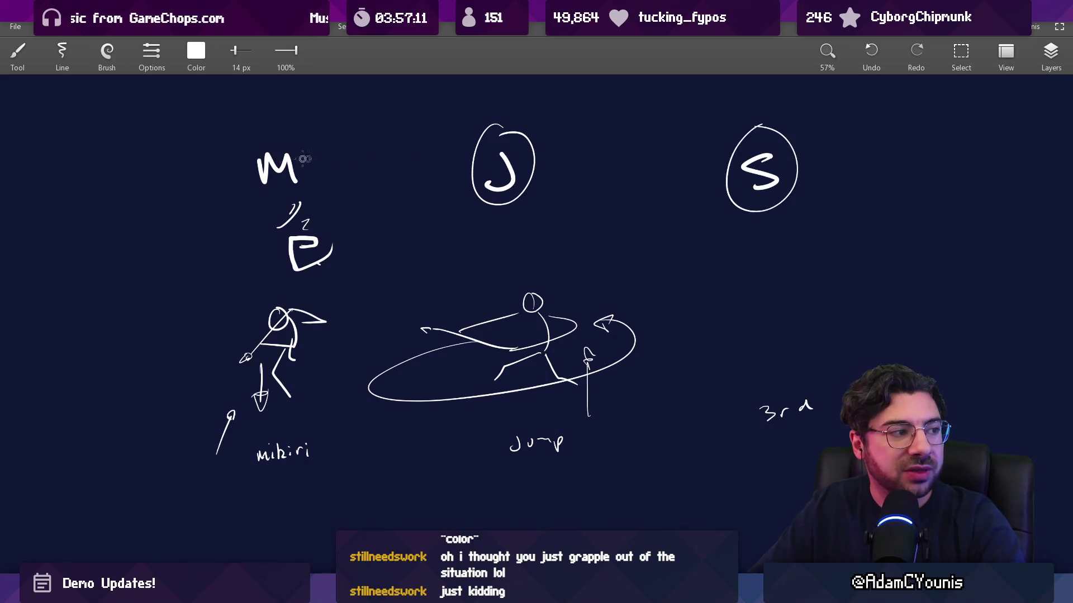
{"action": "left_click_drag", "start_coordinate": [301, 157], "coordinate": [294, 133]}
{"action": "key", "text": "ctrl+z"}
{"action": "key", "text": "ctrl+z"}
{"action": "key", "text": "ctrl+z"}
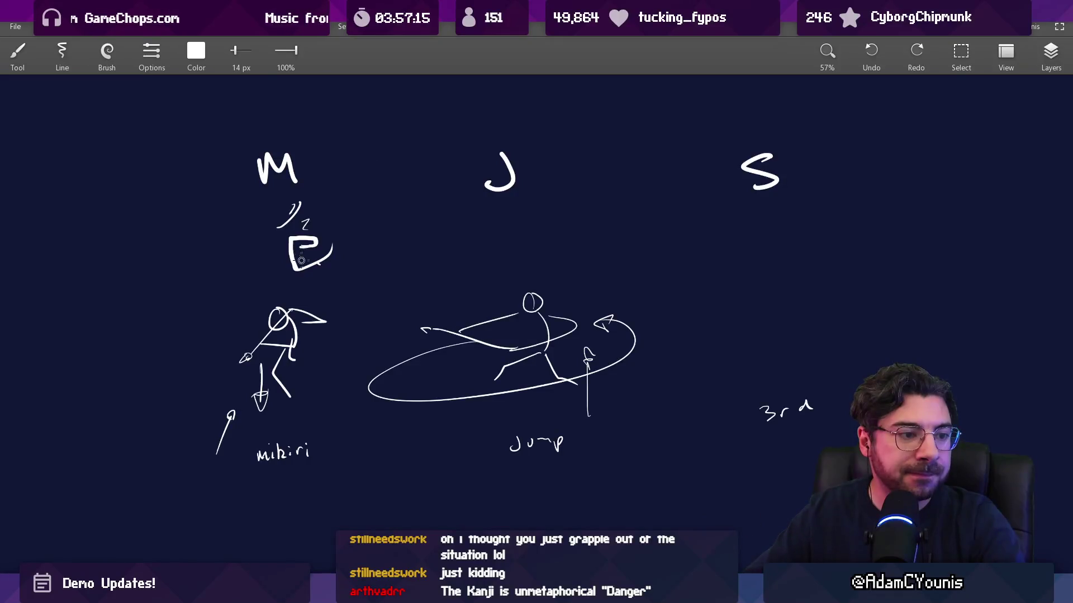
{"action": "left_click_drag", "start_coordinate": [342, 296], "coordinate": [333, 281]}
{"action": "mouse_move", "coordinate": [283, 154]}
{"action": "left_mouse_down"}
{"action": "mouse_move", "coordinate": [241, 140]}
{"action": "mouse_move", "coordinate": [305, 162]}
{"action": "left_mouse_up"}
{"action": "left_click_drag", "start_coordinate": [497, 146], "coordinate": [503, 165]}
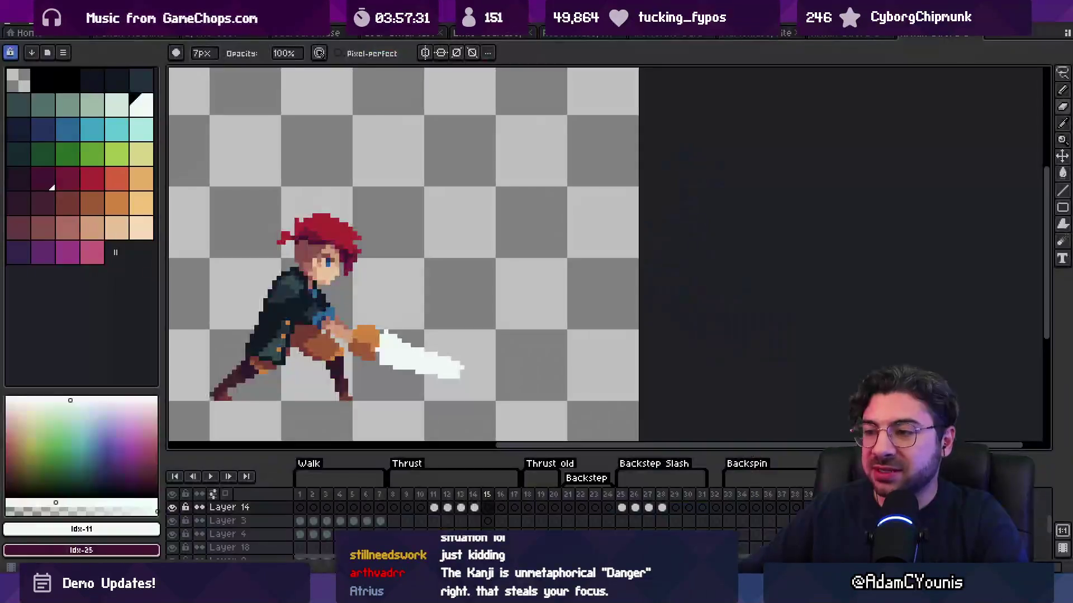
Step: Close the Walk sprite to bring up the otter enemy's slash sprite
{"action": "scroll", "coordinate": [466, 420], "scroll_direction": "down", "scroll_amount": 2}
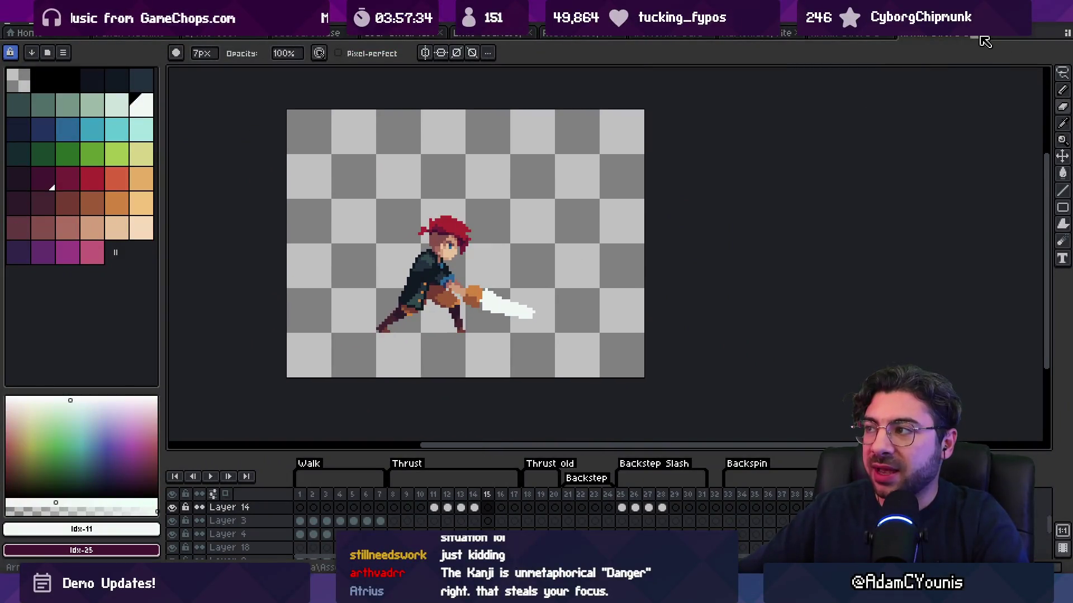
{"action": "left_click", "coordinate": [904, 35]}
{"action": "left_click", "coordinate": [886, 33]}
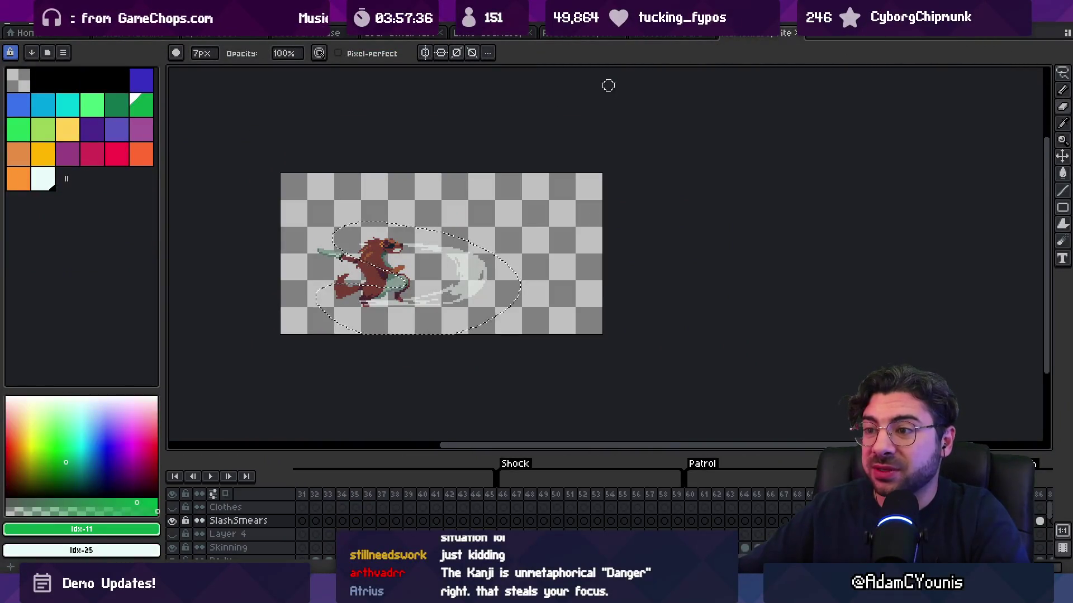
Step: Select frames 72–75 of the Overhead Slash and settle on frame 75 with the smear
{"action": "left_click_drag", "start_coordinate": [522, 496], "coordinate": [850, 496]}
{"action": "scroll", "coordinate": [548, 502], "scroll_direction": "right", "scroll_amount": 5}
{"action": "left_click", "coordinate": [549, 499]}
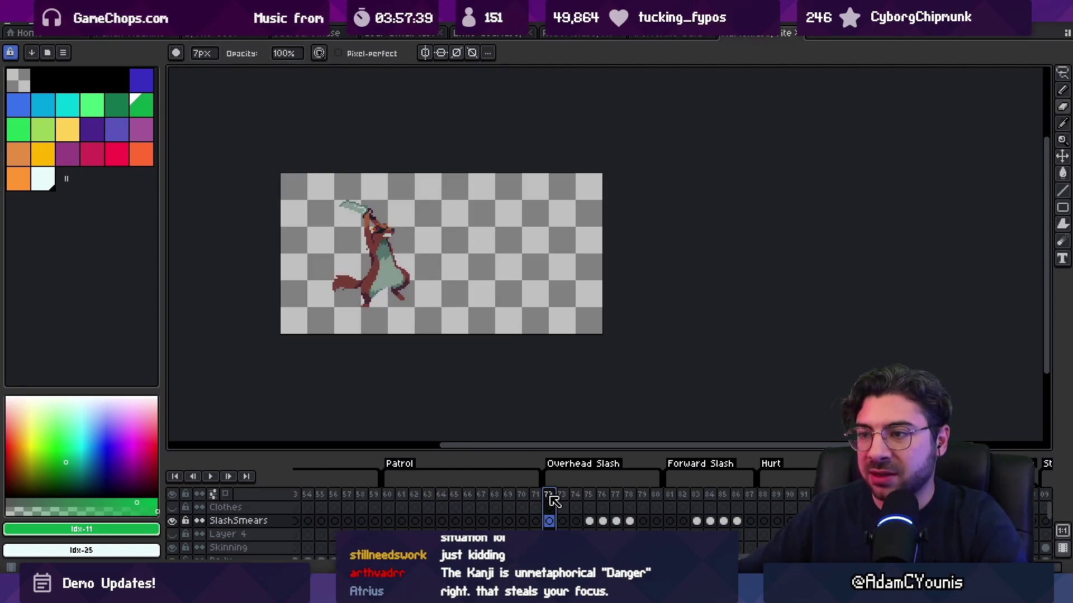
{"action": "left_click_drag", "start_coordinate": [555, 500], "coordinate": [586, 498]}
{"action": "left_click", "coordinate": [592, 498]}
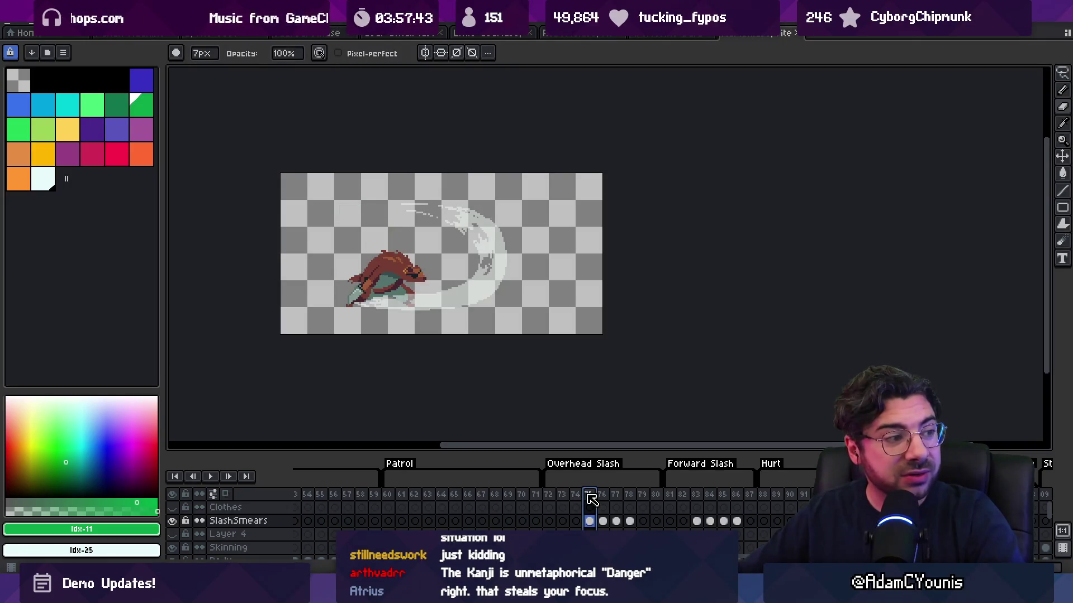
{"action": "scroll", "coordinate": [443, 295], "scroll_direction": "up", "scroll_amount": 3}
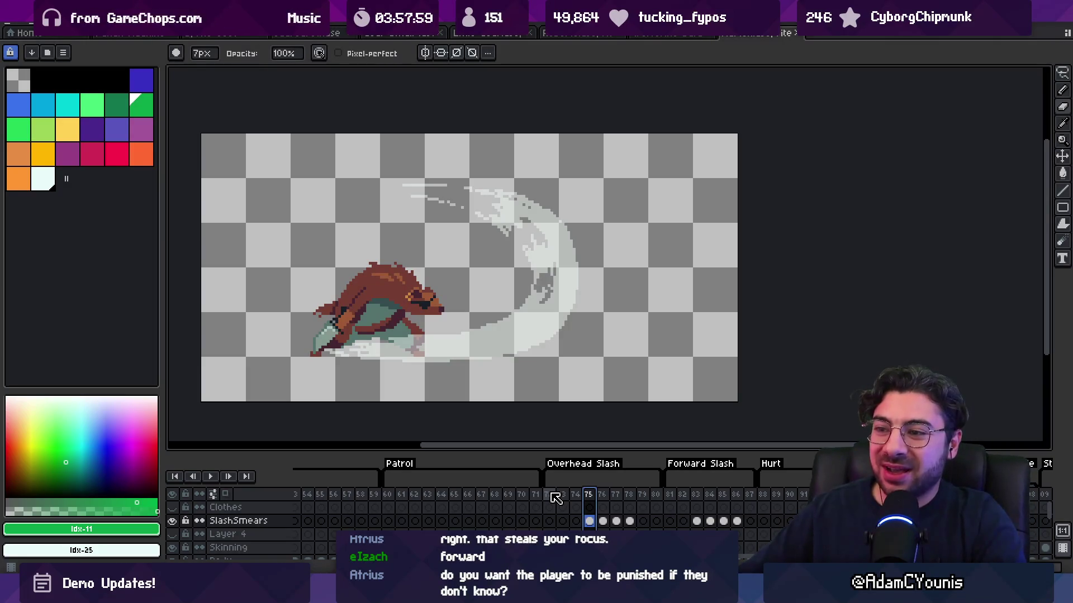
Step: Erase the white smear near the otter's feet and pick its white #F1F8F5 for the brush
{"action": "key", "text": "v"}
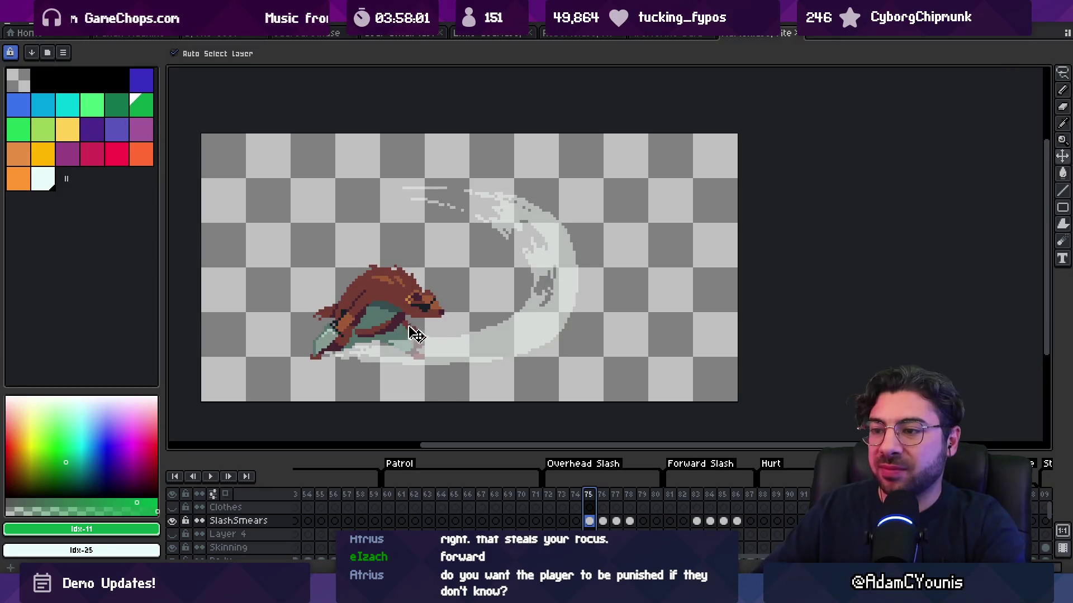
{"action": "key", "text": "e"}
{"action": "left_click_drag", "start_coordinate": [357, 341], "coordinate": [453, 356]}
{"action": "left_click", "coordinate": [544, 342], "text": "alt"}
{"action": "key", "text": "b"}
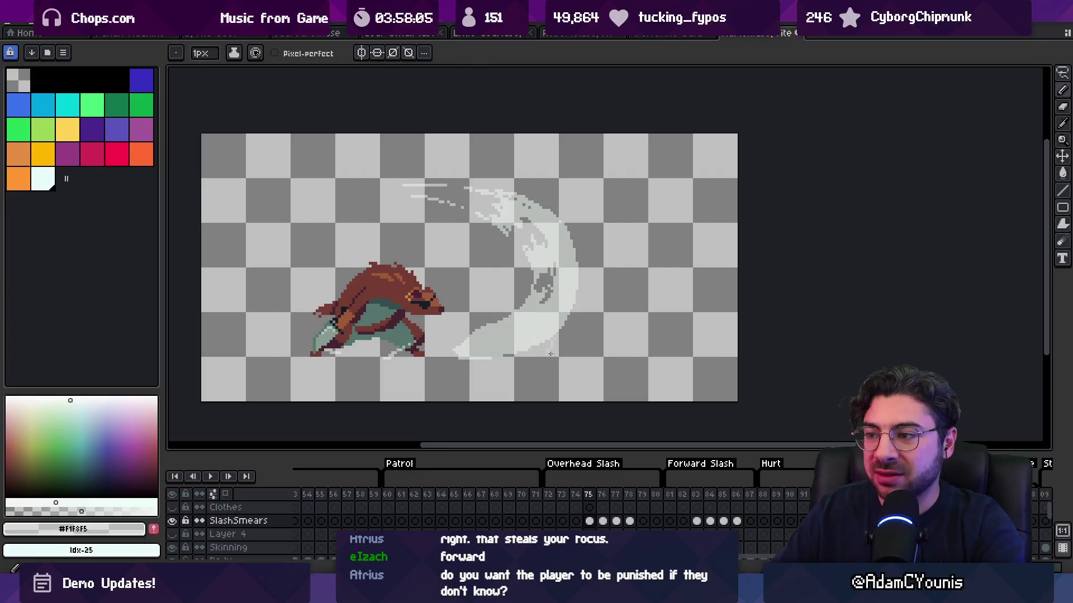
Step: Review frames 72–84 covering both slashes, then switch to the red enemy sprite
{"action": "key", "text": "Right"}
{"action": "key", "text": "Right"}
{"action": "key", "text": "Right"}
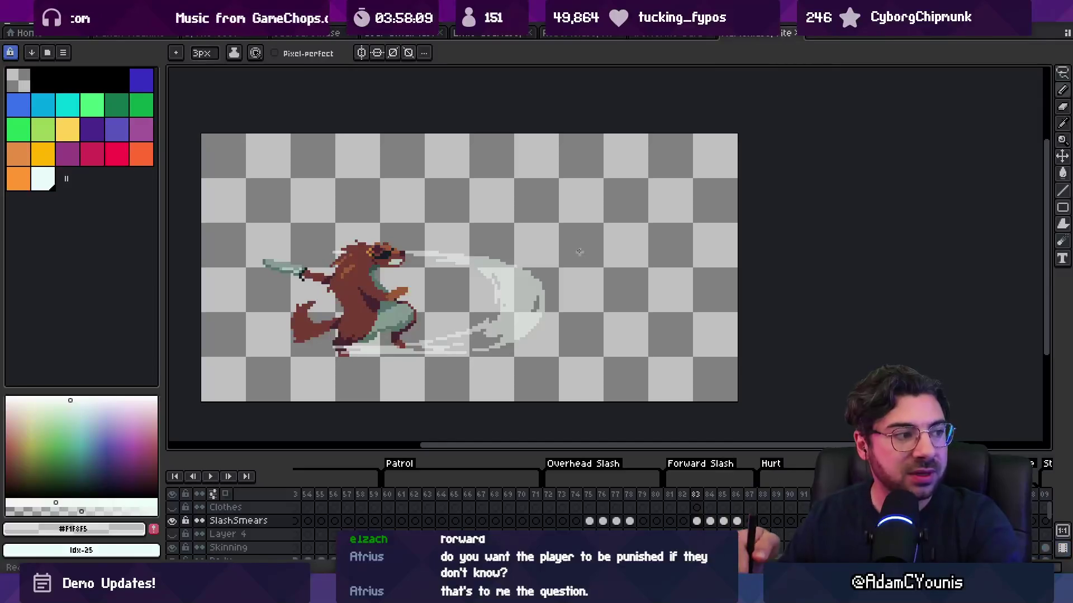
{"action": "mouse_move", "coordinate": [548, 495]}
{"action": "left_mouse_down"}
{"action": "mouse_move", "coordinate": [723, 496]}
{"action": "mouse_move", "coordinate": [687, 496]}
{"action": "mouse_move", "coordinate": [724, 486]}
{"action": "mouse_move", "coordinate": [710, 488]}
{"action": "left_mouse_up"}
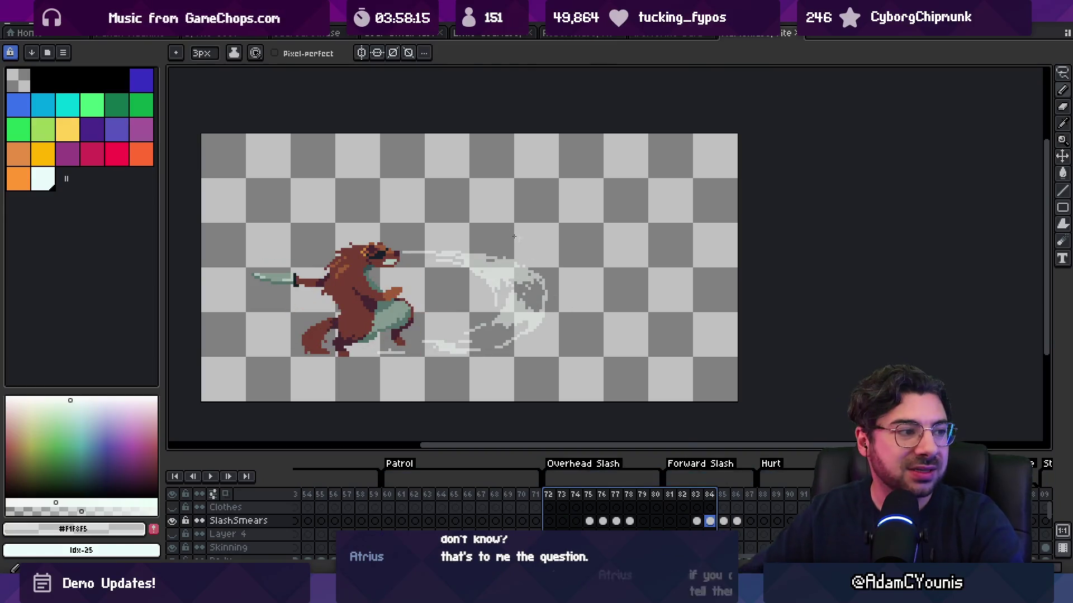
{"action": "key", "text": "ctrl"}
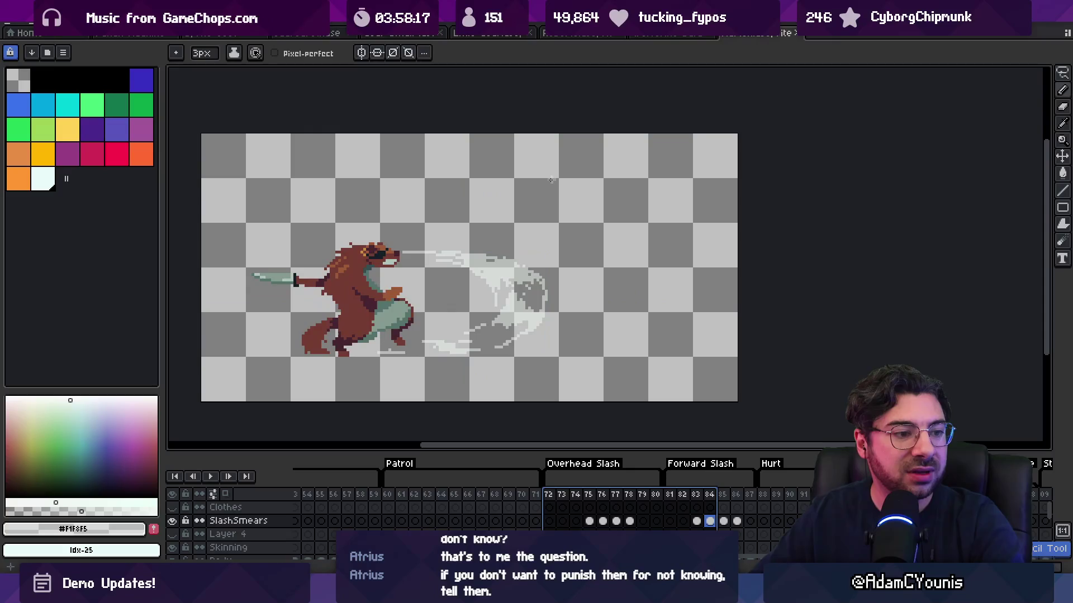
{"action": "key", "text": "ctrl"}
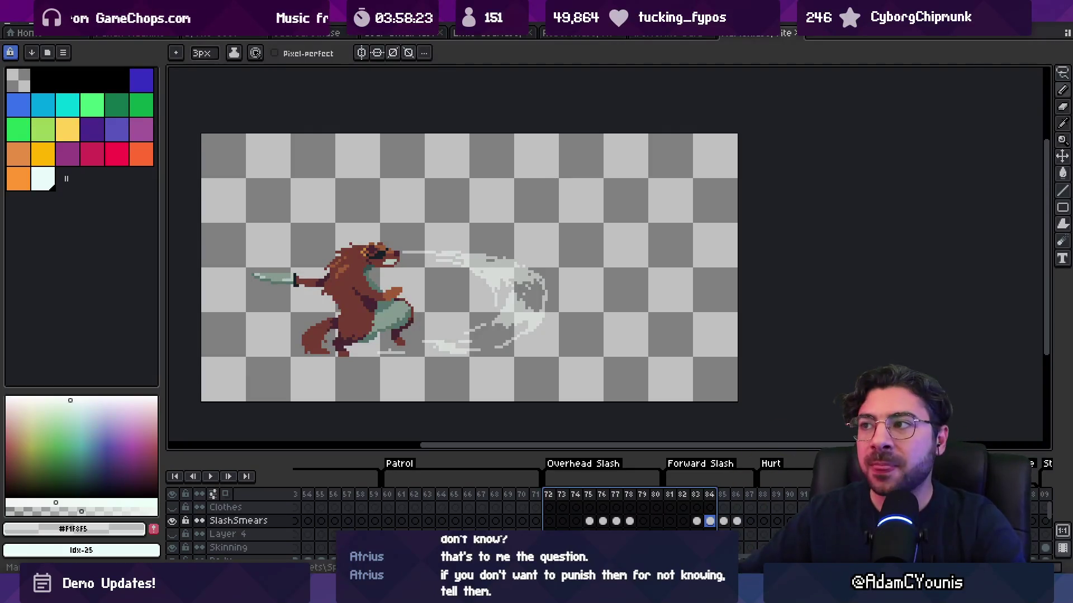
{"action": "left_click", "coordinate": [670, 32]}
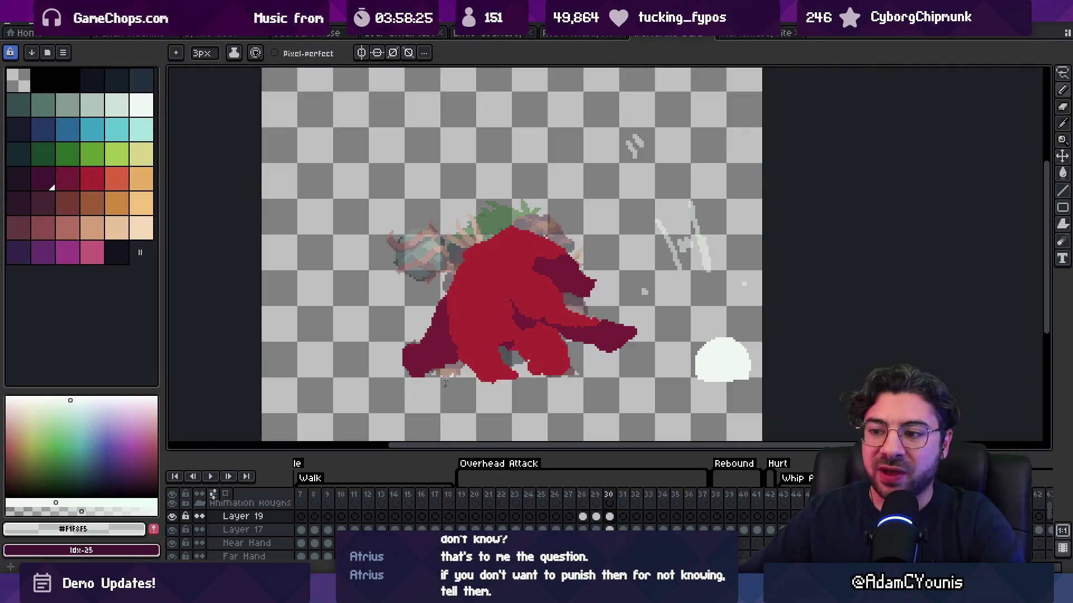
Step: Select Overhead Attack frames 19–27, then jump along the timeline to the Spin attack
{"action": "left_click_drag", "start_coordinate": [461, 495], "coordinate": [587, 507]}
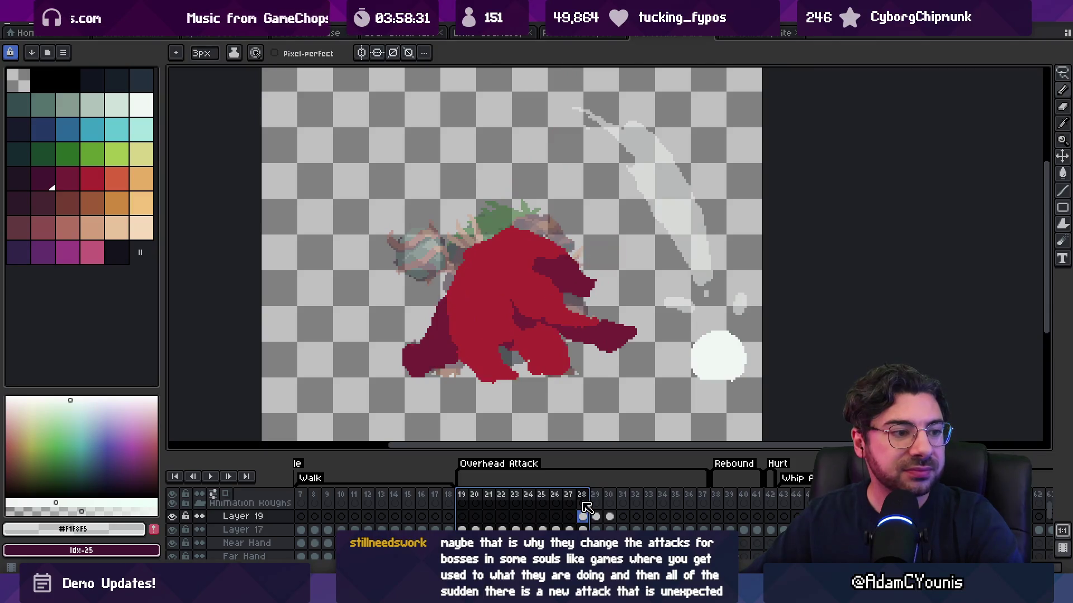
{"action": "scroll", "coordinate": [591, 506], "scroll_direction": "right", "scroll_amount": 5}
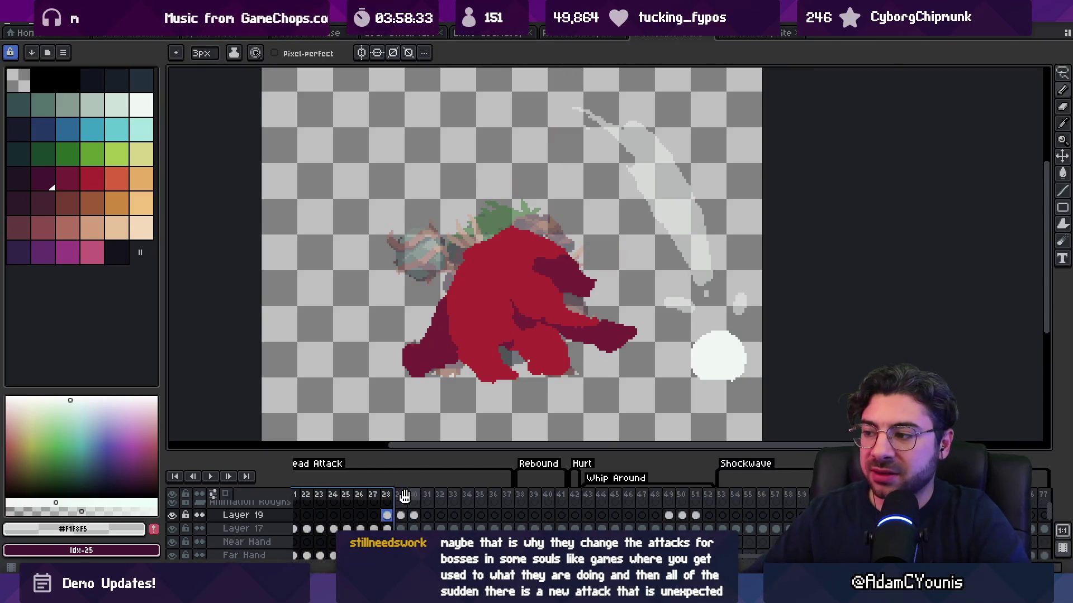
{"action": "left_click_drag", "start_coordinate": [597, 504], "coordinate": [772, 502]}
{"action": "scroll", "coordinate": [693, 502], "scroll_direction": "right", "scroll_amount": 5}
{"action": "left_click", "coordinate": [720, 499]}
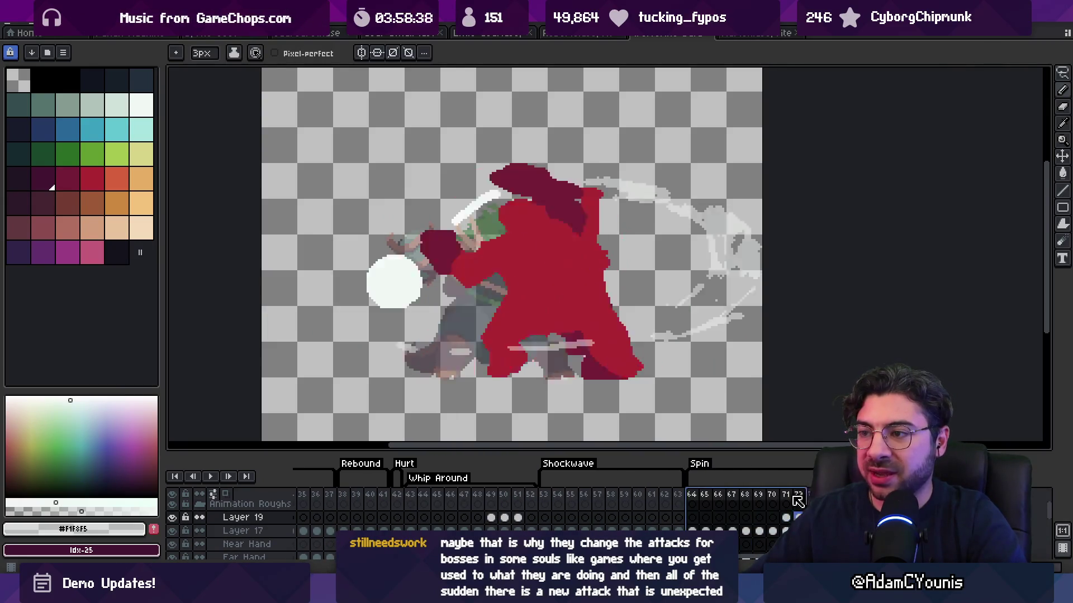
Step: Flip between Spin frames 70, 71 and 72 to compare the smear, ending on 71
{"action": "key", "text": "comma"}
{"action": "key", "text": "period"}
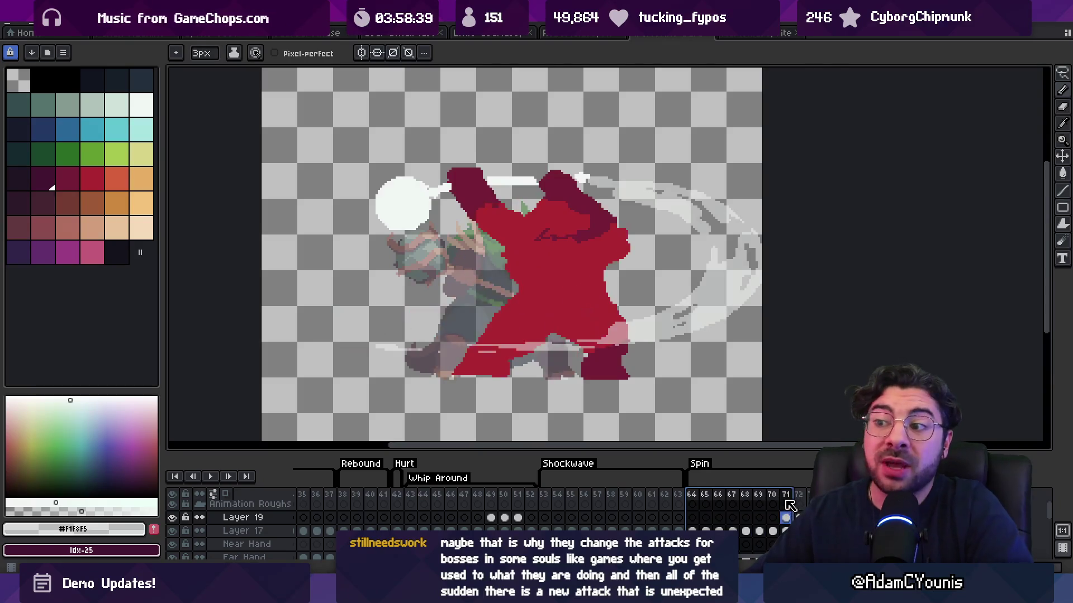
{"action": "key", "text": "comma"}
{"action": "key", "text": "period"}
{"action": "key", "text": "comma"}
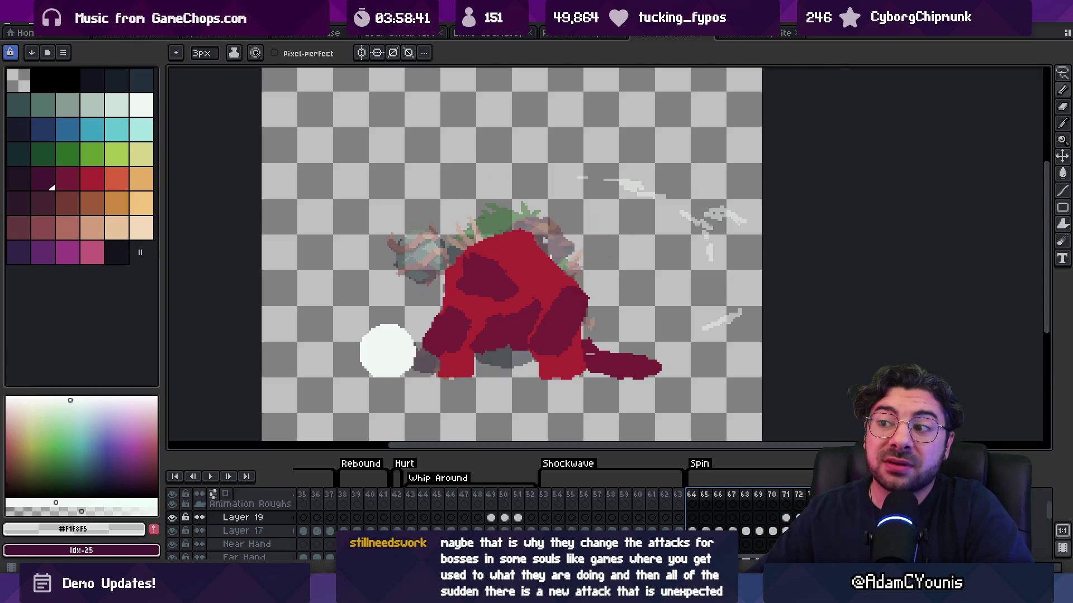
{"action": "key", "text": "period"}
{"action": "key", "text": "comma"}
{"action": "key", "text": "period"}
{"action": "key", "text": "comma"}
{"action": "key", "text": "period"}
{"action": "key", "text": "period"}
{"action": "key", "text": "comma"}
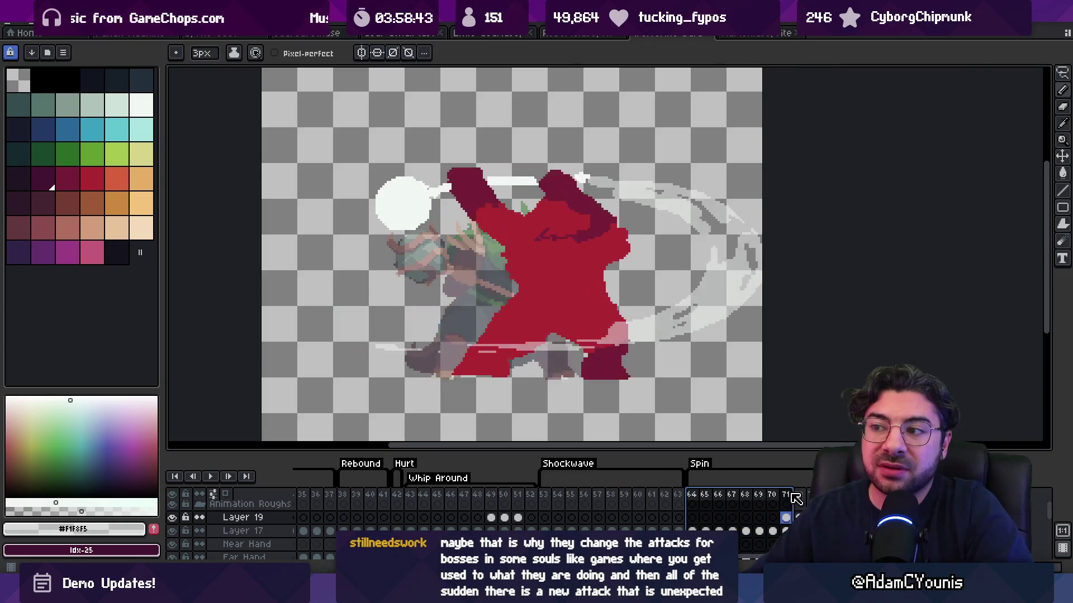
{"action": "key", "text": "period"}
{"action": "key", "text": "comma"}
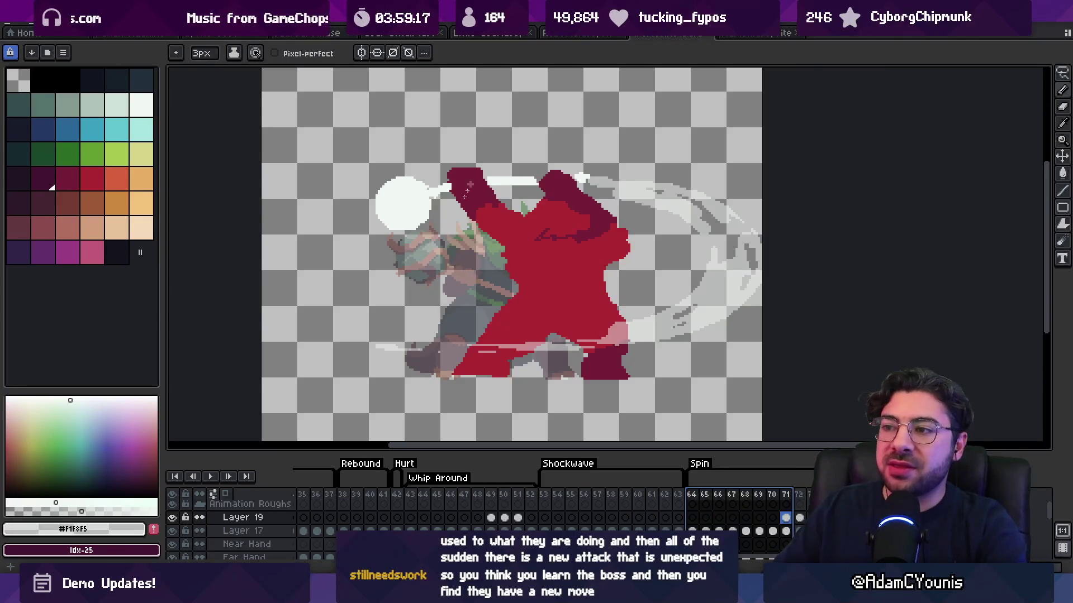
Step: Make Layer 17 active, sample the white #F1F8F5 from the streak, and adjust the brush size
{"action": "key", "text": "Escape"}
{"action": "key", "text": "e"}
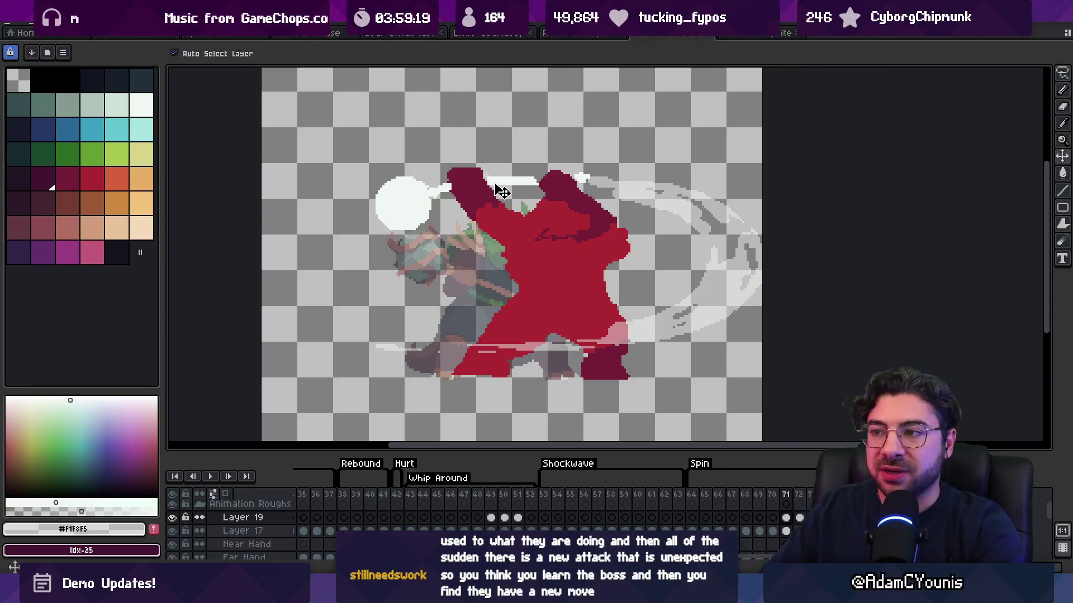
{"action": "left_click", "coordinate": [500, 185], "text": "ctrl"}
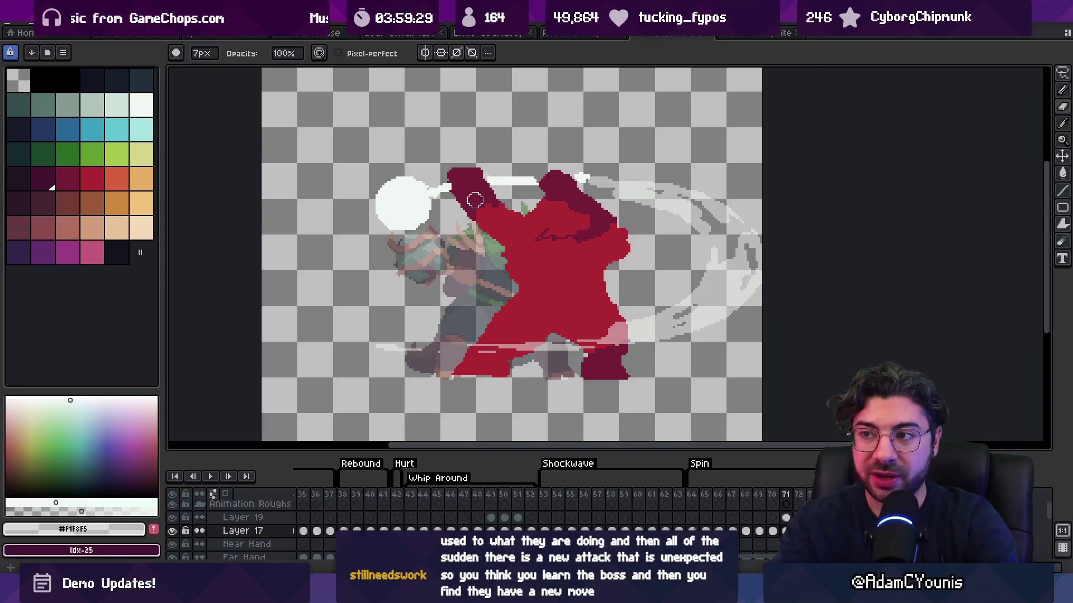
{"action": "scroll", "coordinate": [455, 187], "scroll_direction": "up", "scroll_amount": 1}
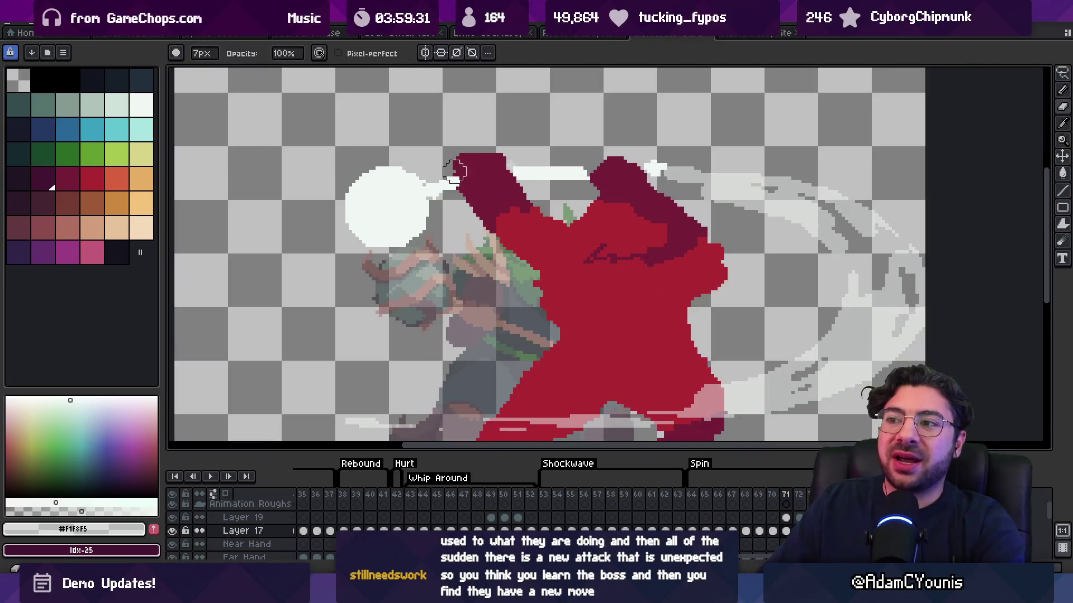
{"action": "left_click", "coordinate": [517, 172], "text": "alt"}
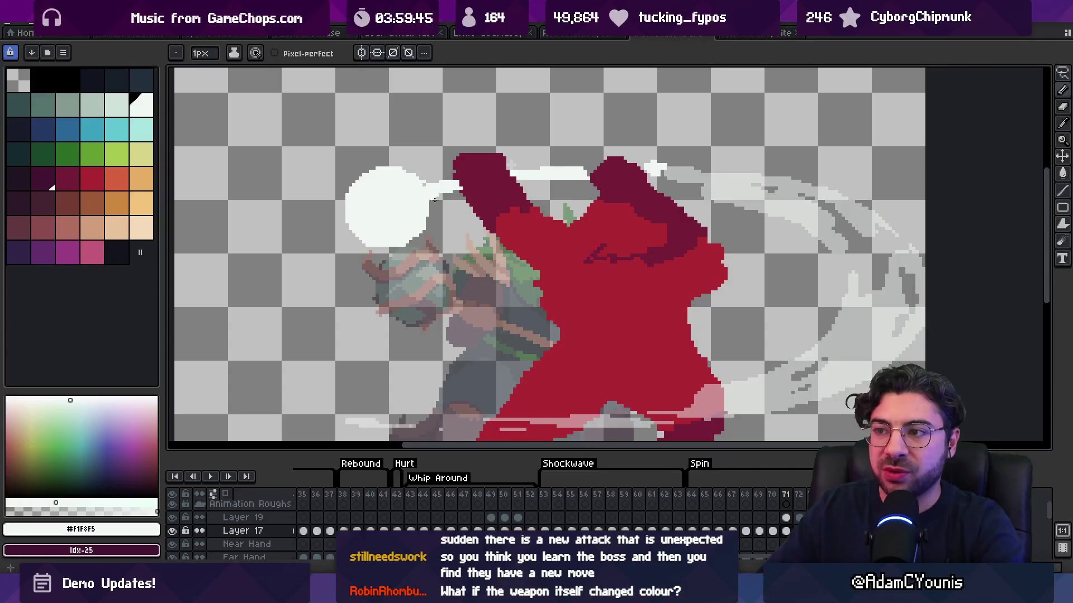
{"action": "key", "text": "e"}
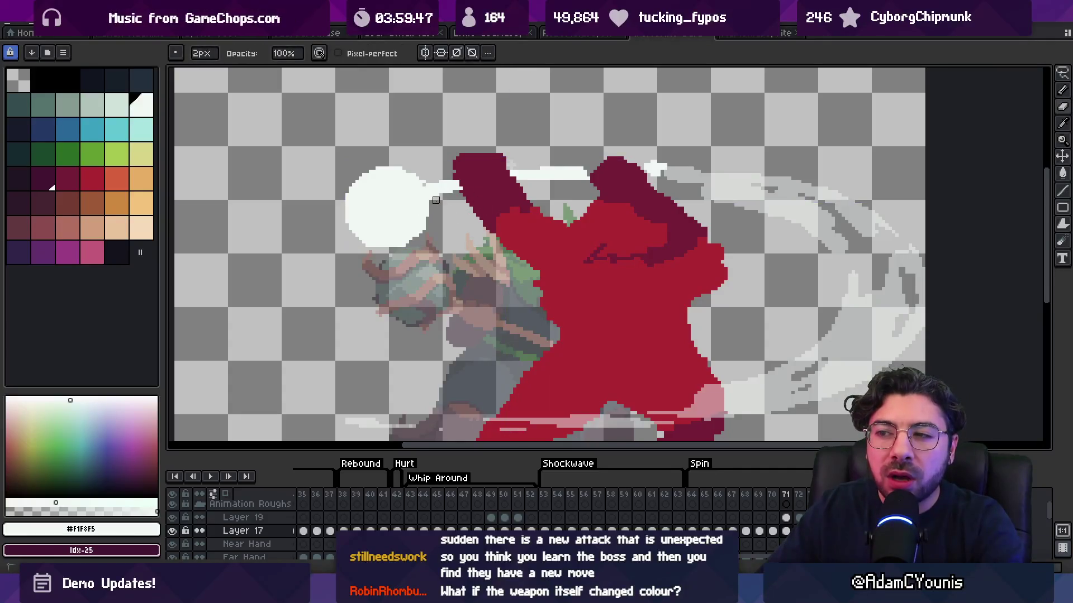
{"action": "key", "text": "v"}
{"action": "scroll", "coordinate": [447, 212], "scroll_direction": "down", "scroll_amount": 2}
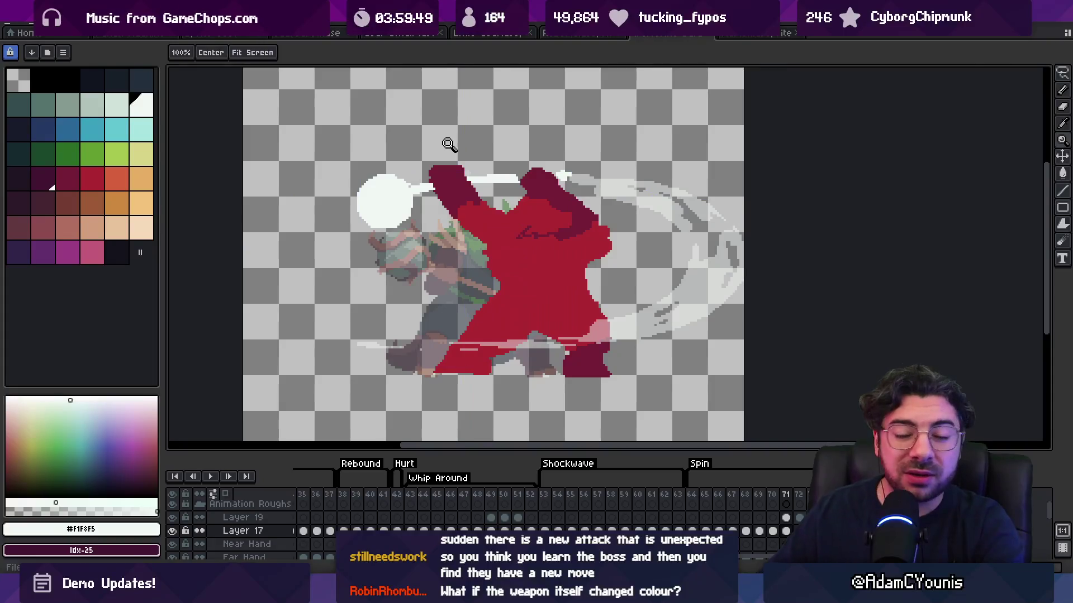
Step: Export the red hit-smear frames as PNGs, overwriting the old files, and return to Unity
{"action": "key", "text": "ctrl+shift+x"}
{"action": "key", "text": "Return"}
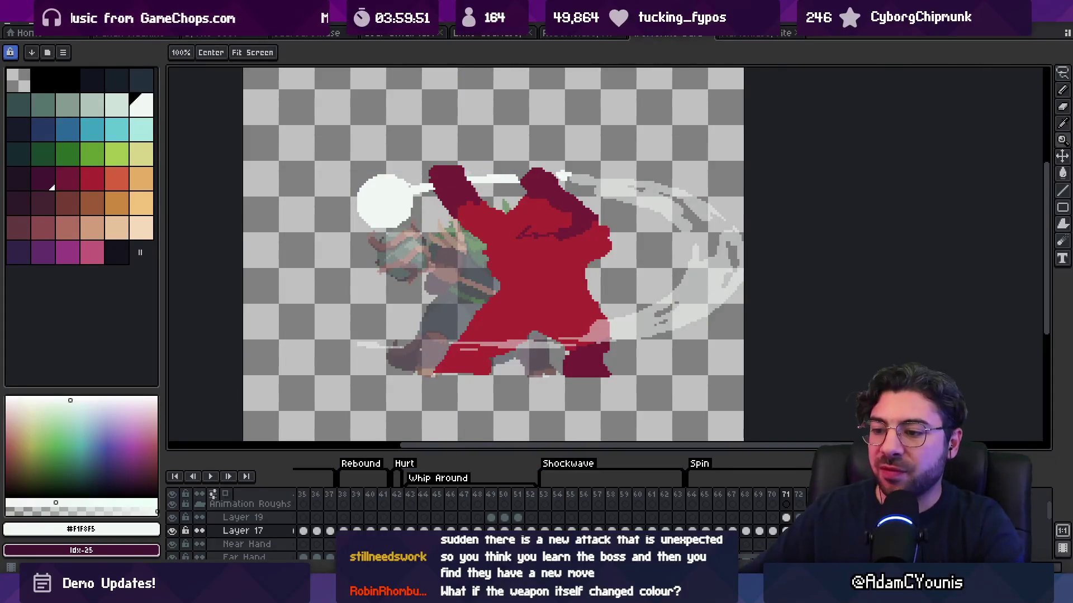
{"action": "key", "text": "alt+Tab"}
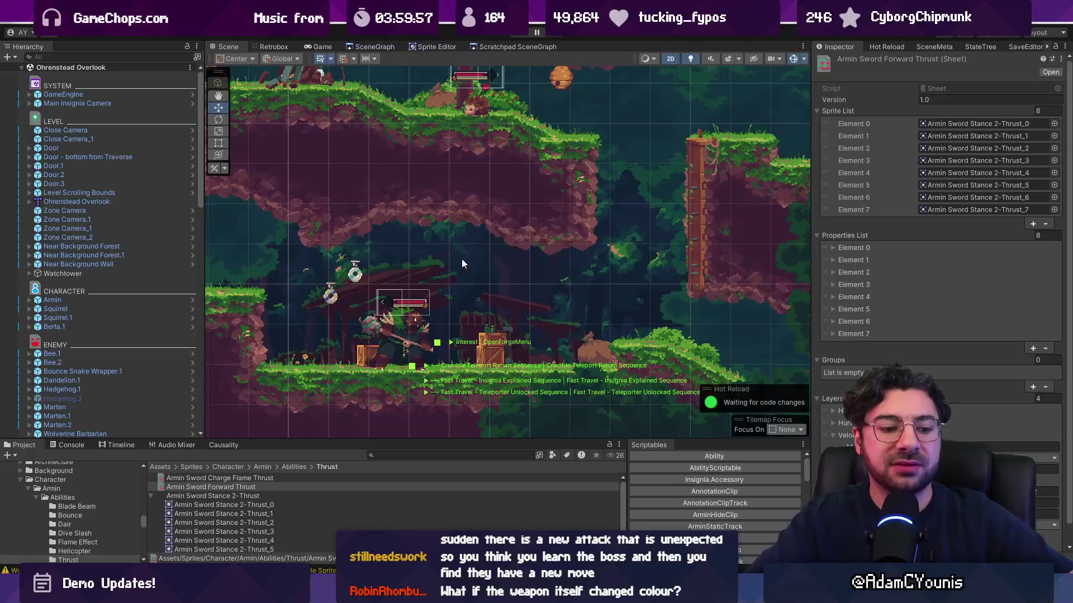
Step: Pan the Scene view across the forest level and start play mode with Ctrl+P
{"action": "scroll", "coordinate": [438, 323], "scroll_direction": "down", "scroll_amount": 5}
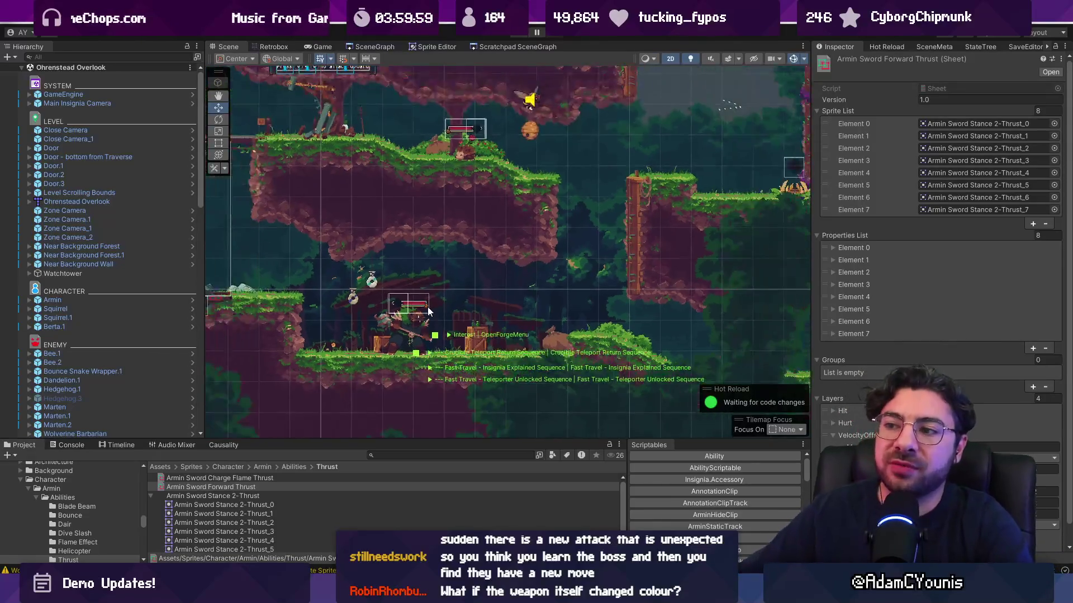
{"action": "left_click_drag", "start_coordinate": [439, 328], "coordinate": [467, 349]}
{"action": "left_click_drag", "start_coordinate": [436, 290], "coordinate": [464, 311]}
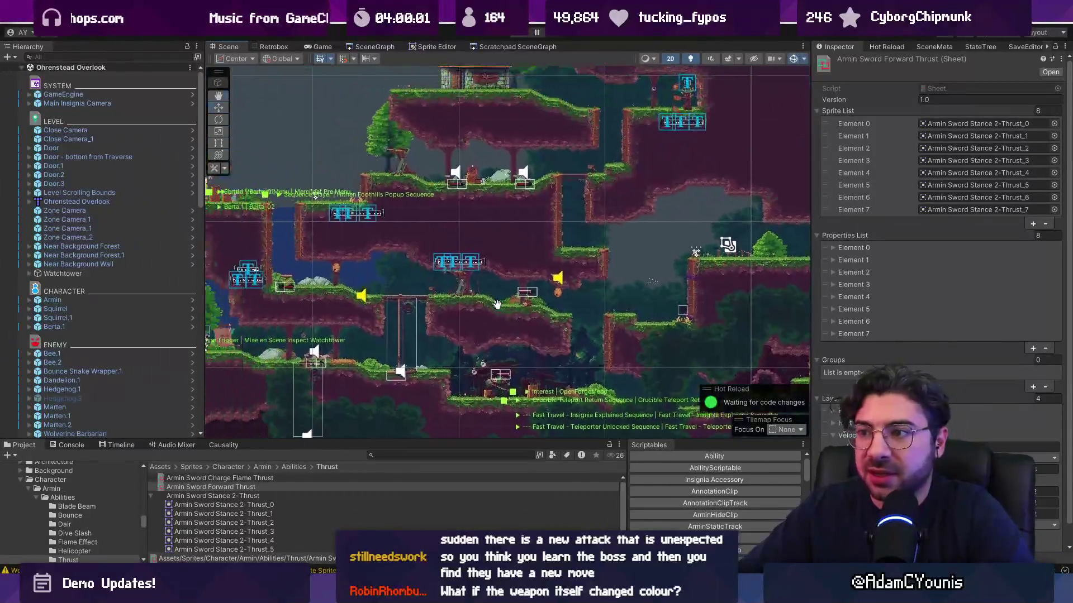
{"action": "left_click_drag", "start_coordinate": [438, 270], "coordinate": [474, 297]}
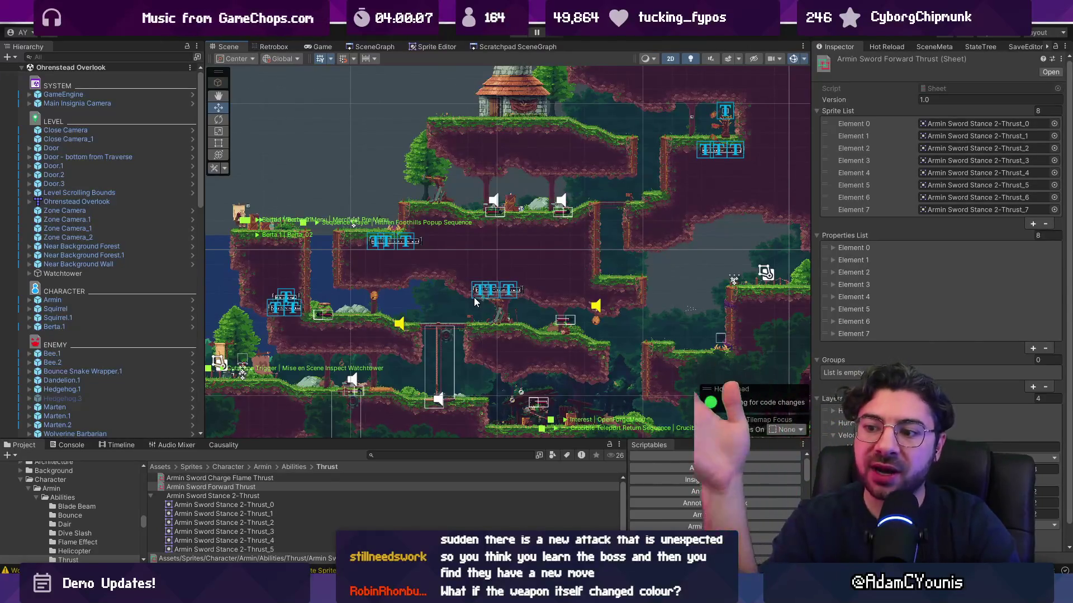
{"action": "key", "text": "ctrl+p"}
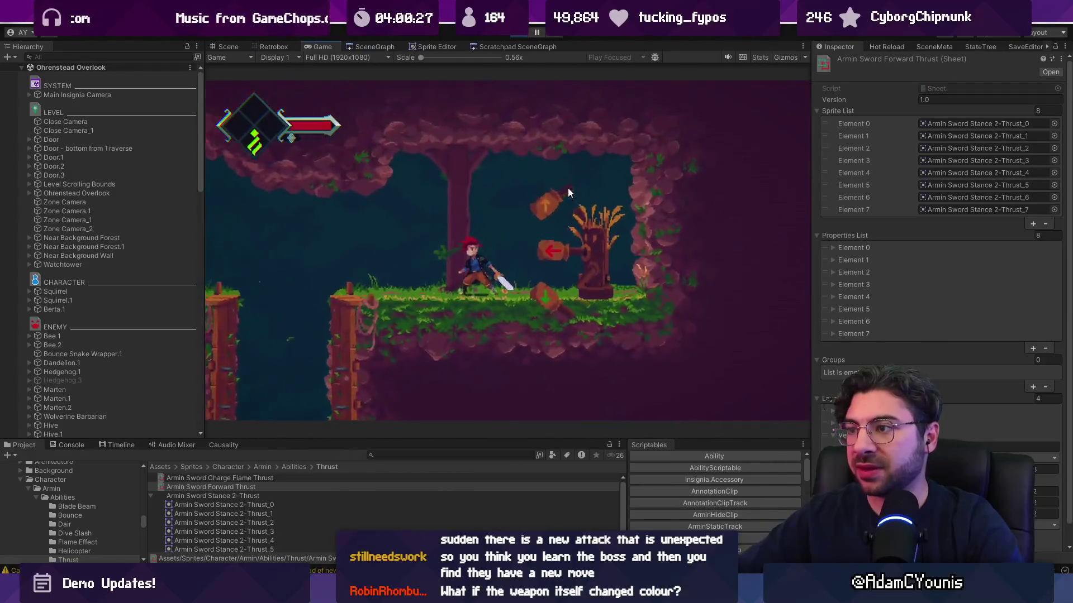
Step: Open the arrow sign sprite, select frames 2–14 and sample the arrow's green
{"action": "key", "text": "alt+Tab"}
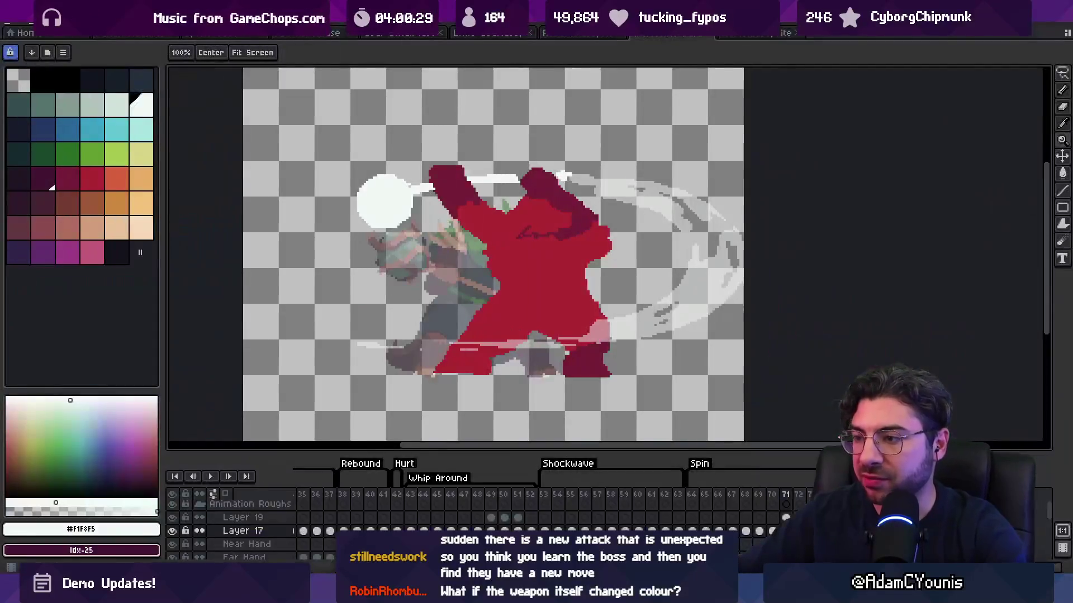
{"action": "left_click", "coordinate": [141, 35]}
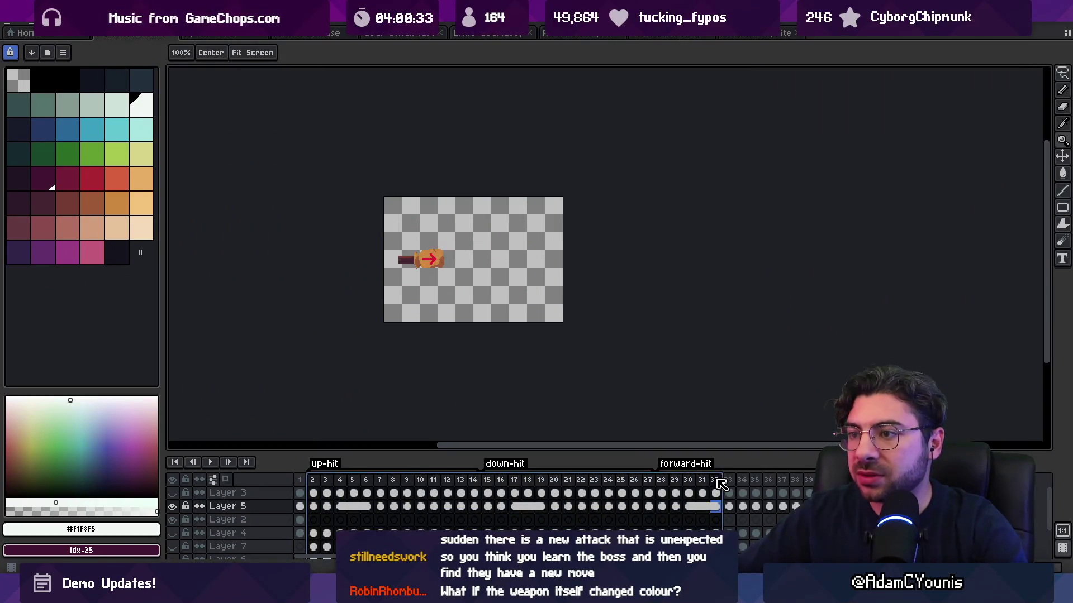
{"action": "left_click_drag", "start_coordinate": [313, 482], "coordinate": [429, 481]}
{"action": "left_click_drag", "start_coordinate": [320, 484], "coordinate": [473, 484]}
{"action": "scroll", "coordinate": [420, 293], "scroll_direction": "up", "scroll_amount": 3}
{"action": "left_click", "coordinate": [462, 294], "text": "alt"}
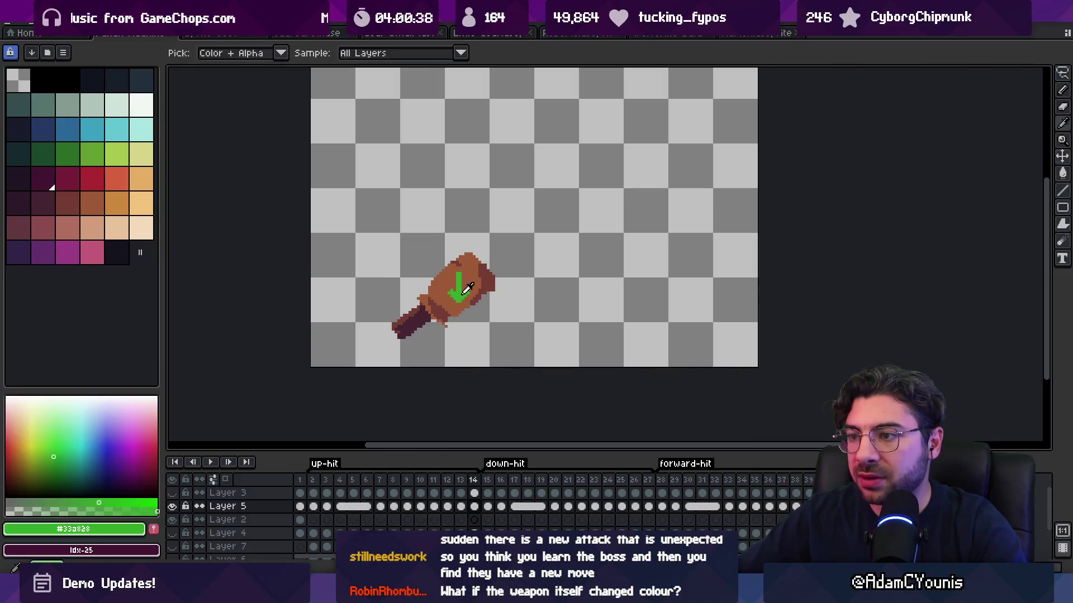
Step: Load the Ensigns palette, pick its green, and select the cels in frames 2–14
{"action": "left_click", "coordinate": [63, 24]}
{"action": "left_click", "coordinate": [56, 56]}
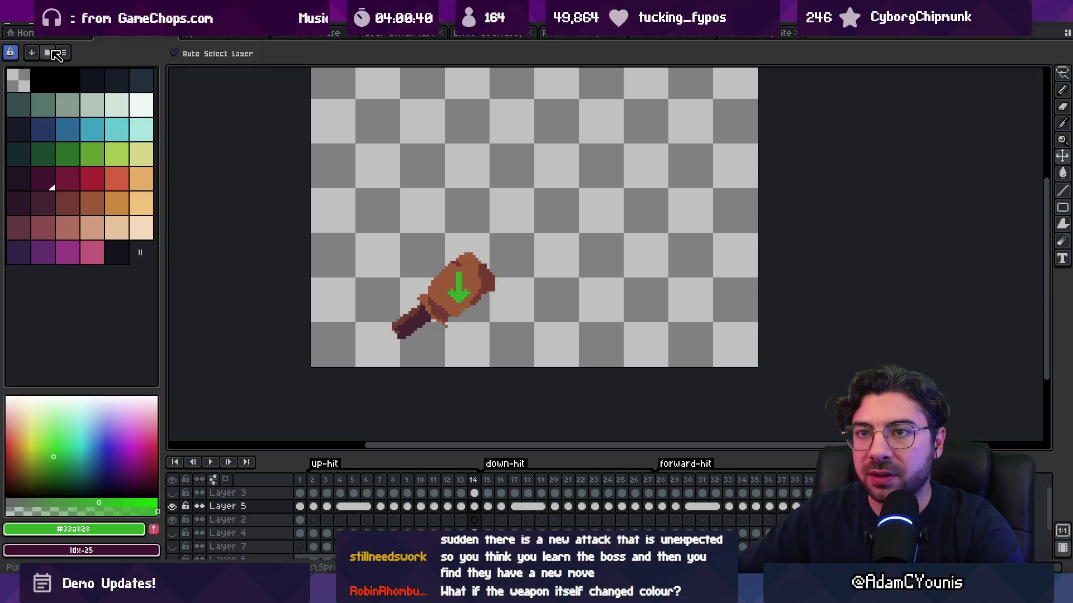
{"action": "left_click", "coordinate": [48, 54]}
{"action": "left_click", "coordinate": [91, 110]}
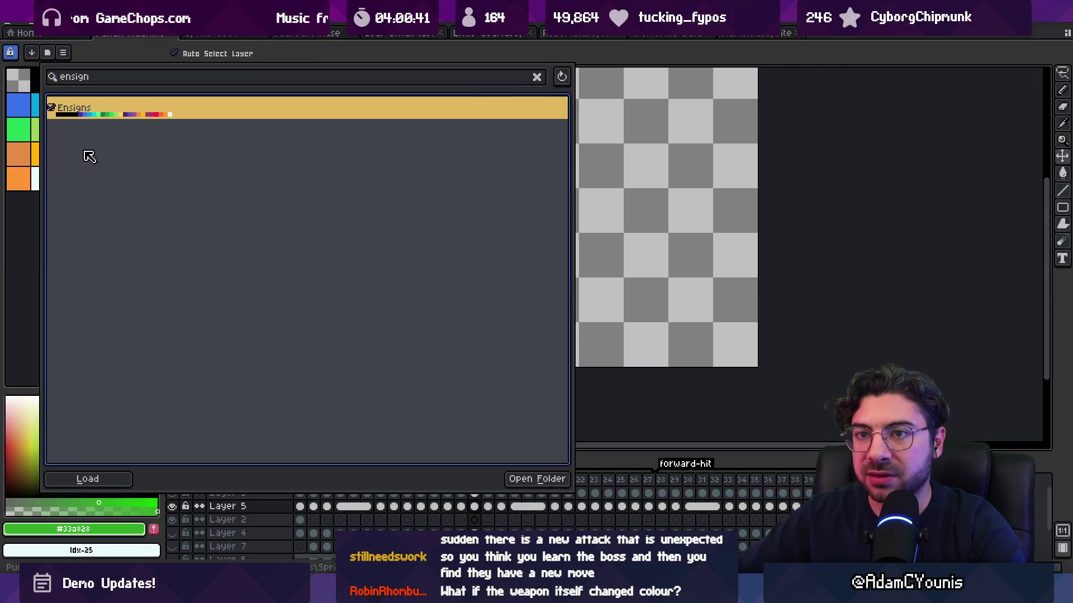
{"action": "left_click", "coordinate": [28, 136]}
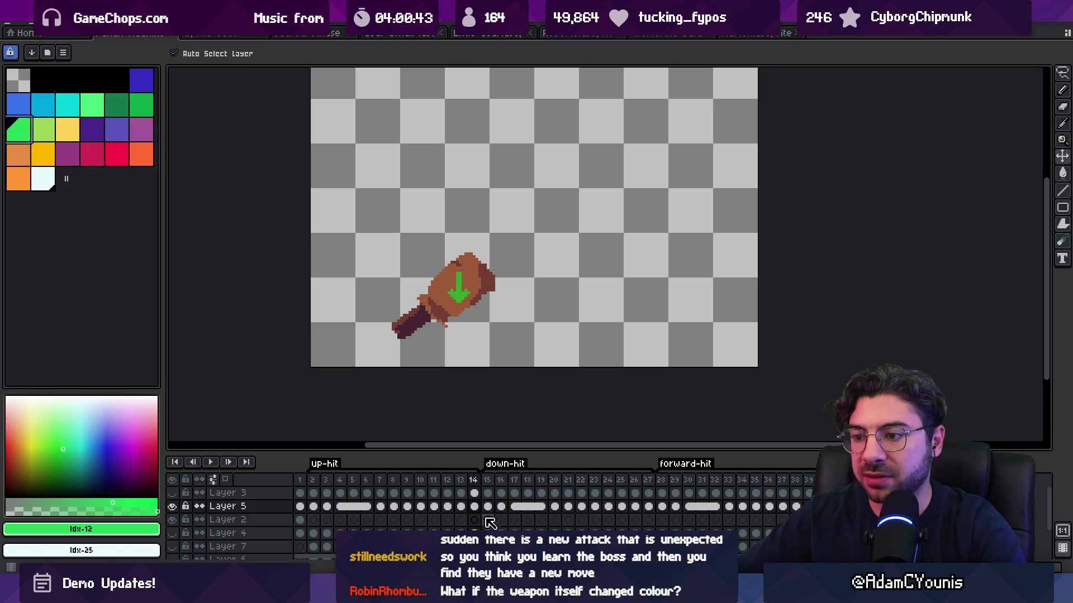
{"action": "left_click_drag", "start_coordinate": [474, 506], "coordinate": [313, 509]}
{"action": "key", "text": "shift+r"}
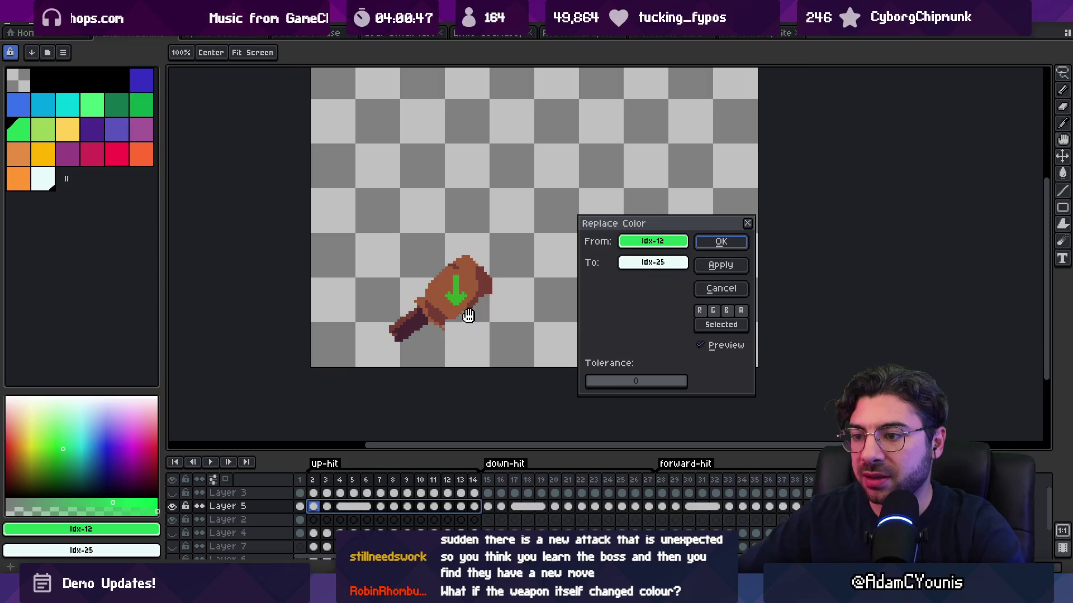
{"action": "key", "text": "Escape"}
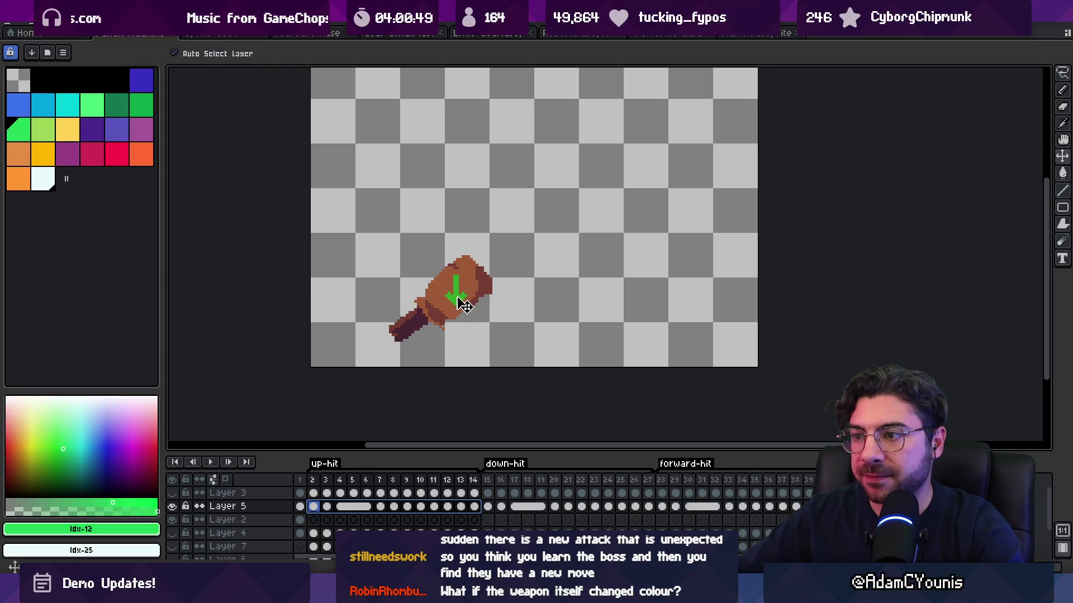
Step: Step through the arrow frames up to 13, then export them as PNGs, overwriting the old files
{"action": "key", "text": "Right"}
{"action": "key", "text": "Right"}
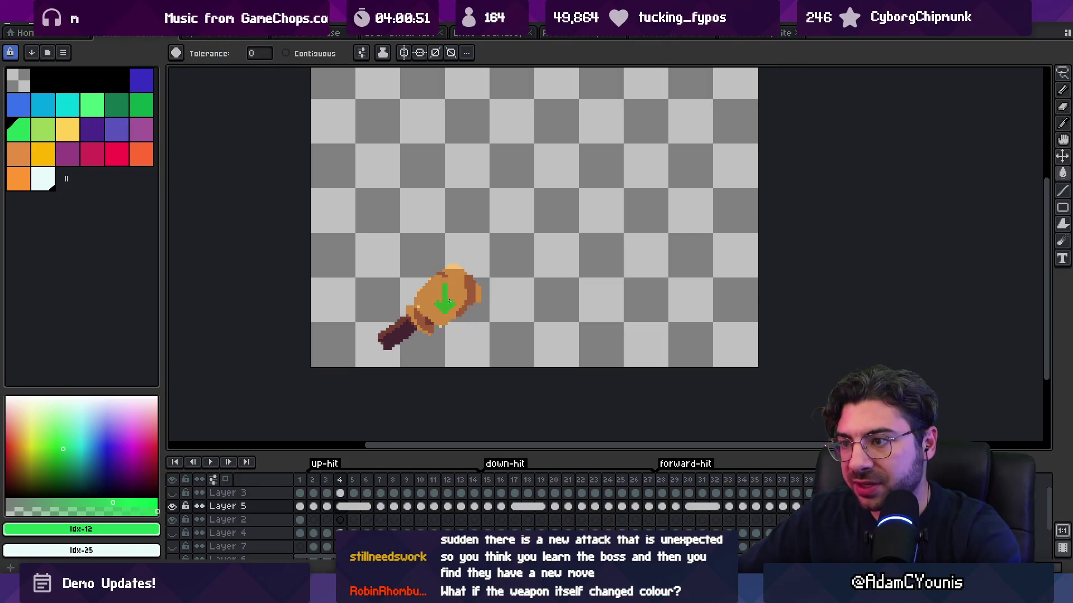
{"action": "key", "text": "Right"}
{"action": "key", "text": "Right"}
{"action": "key", "text": "Right"}
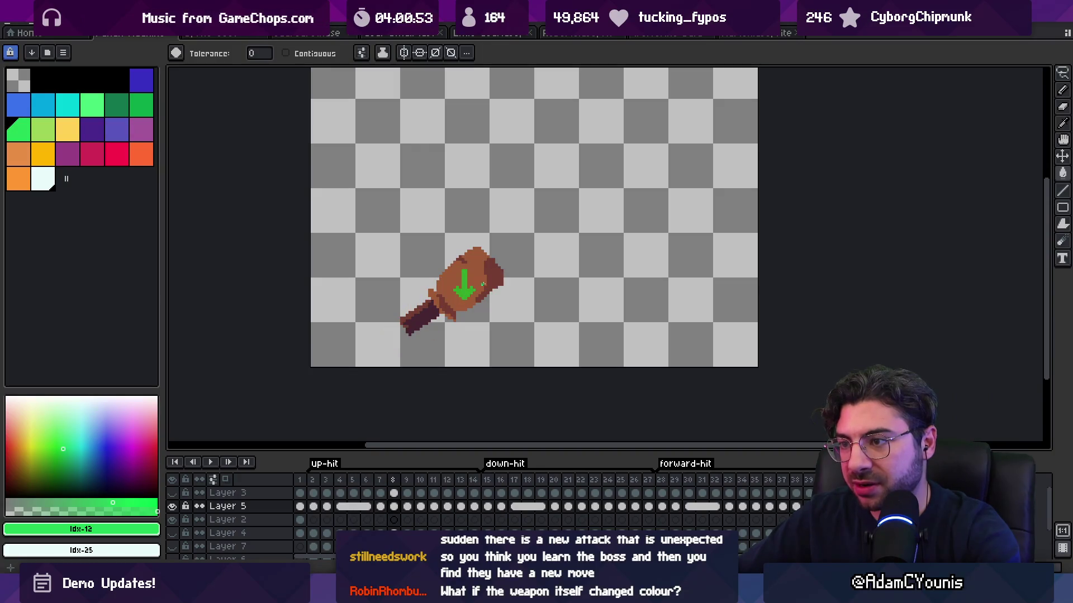
{"action": "key", "text": "ctrl"}
{"action": "key", "text": "Left"}
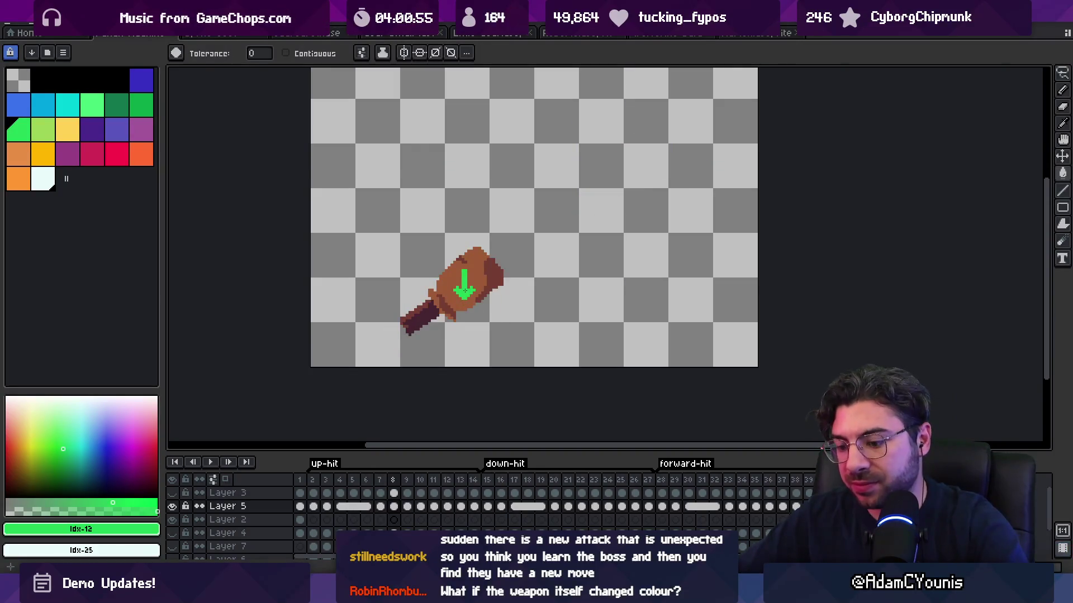
{"action": "key", "text": "Right"}
{"action": "key", "text": "Right"}
{"action": "key", "text": "Right"}
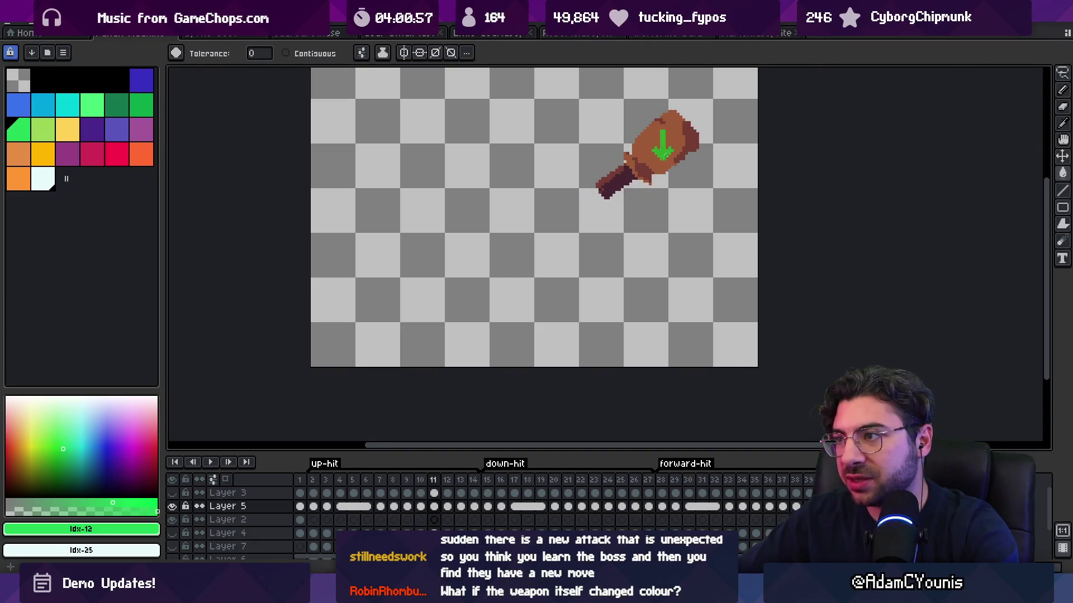
{"action": "key", "text": "Right"}
{"action": "key", "text": "Right"}
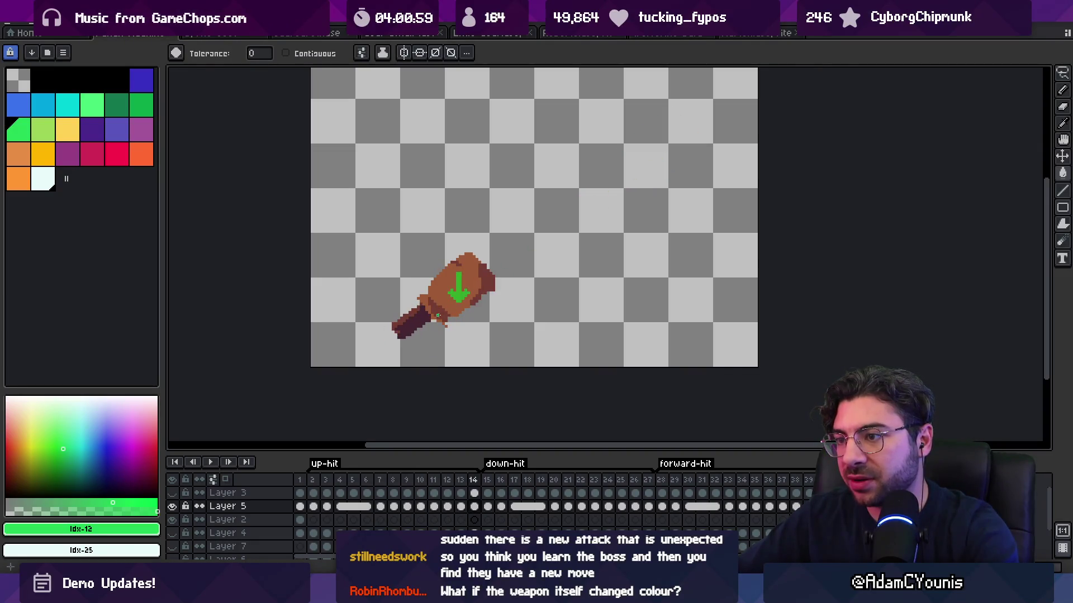
{"action": "key", "text": "Right"}
{"action": "key", "text": "ctrl+e"}
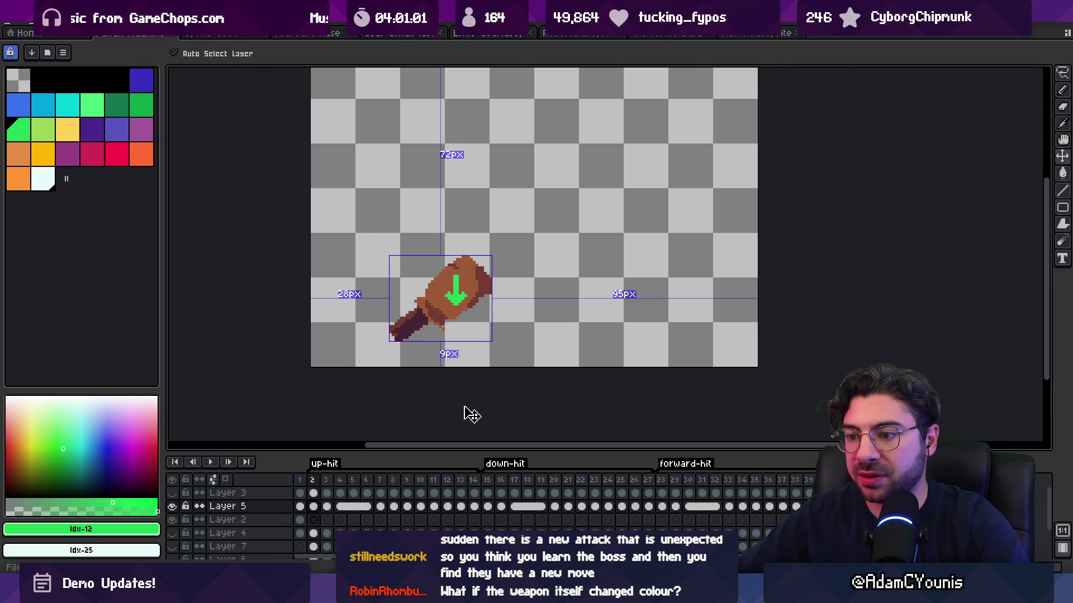
{"action": "key", "text": "Return"}
Step: In the maximized Unity game view, hit the training dummy and run through the cave into the dark forest
{"action": "key", "text": "alt+Tab"}
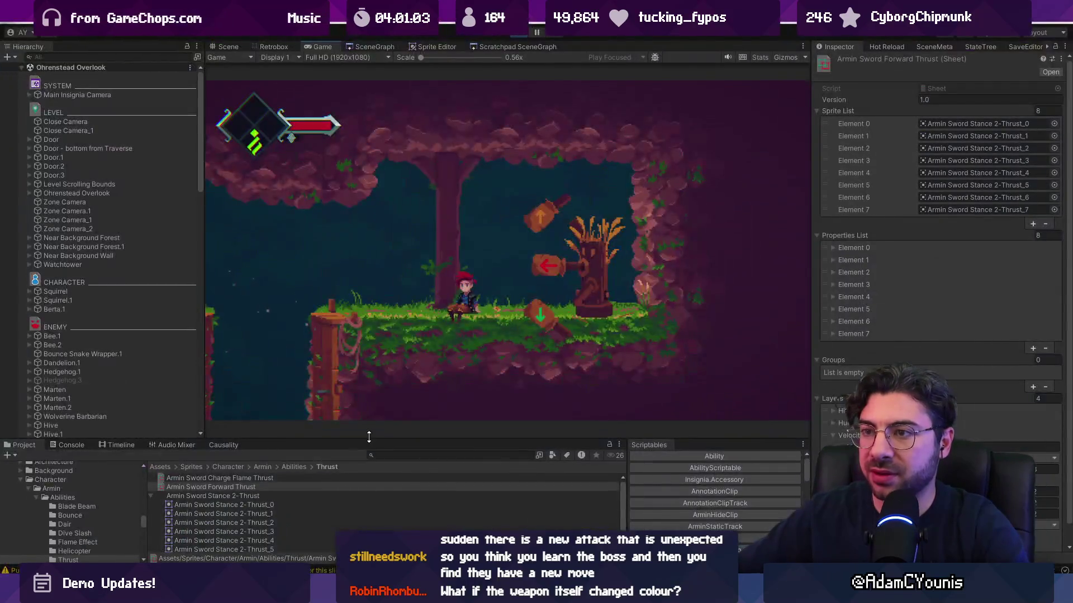
{"action": "key", "text": "shift+space"}
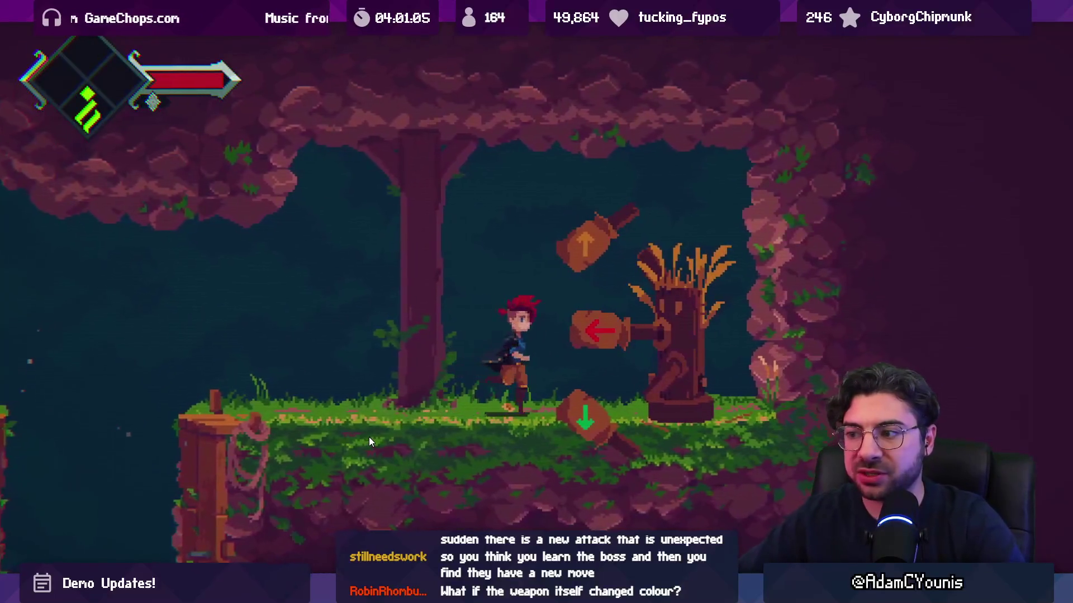
{"action": "key", "text": "x"}
{"action": "key", "text": "Left"}
{"action": "key", "text": "x"}
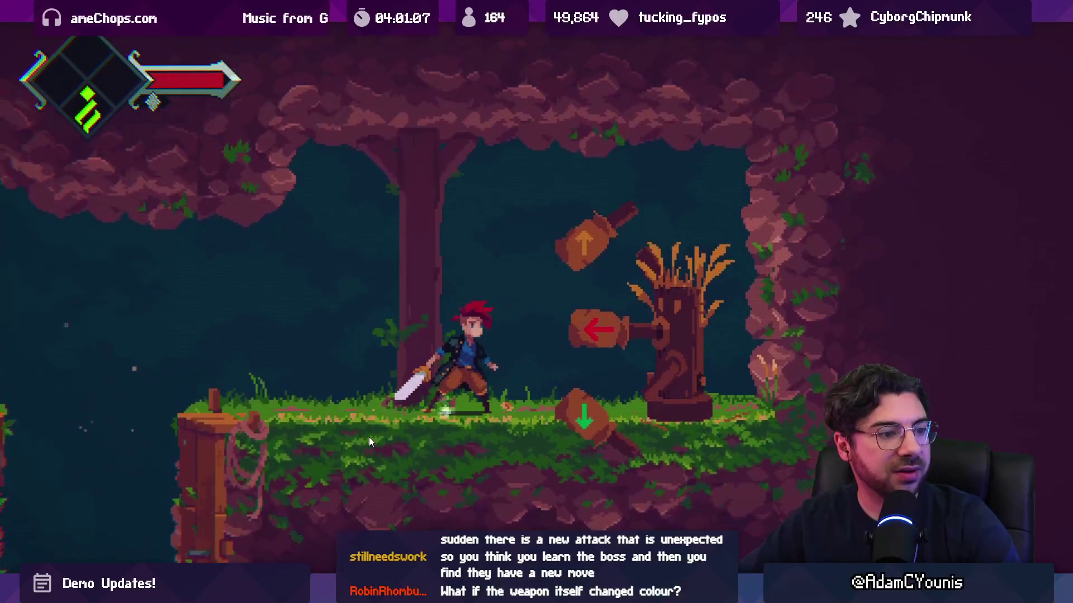
{"action": "key", "text": "space"}
{"action": "key", "text": "x"}
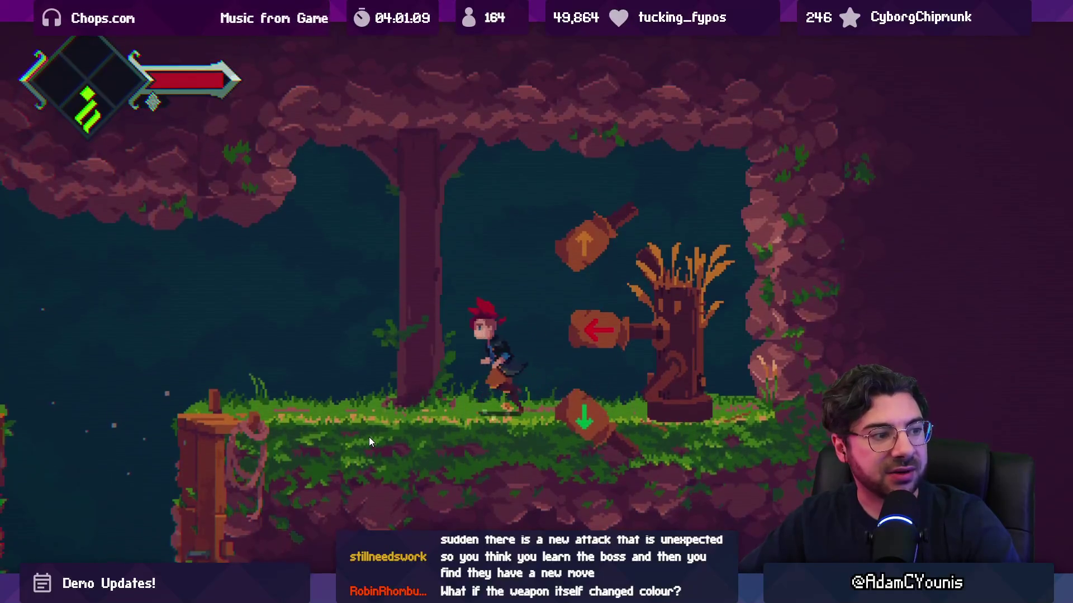
{"action": "key", "text": "Left"}
{"action": "key", "text": "space"}
{"action": "key", "text": "Left"}
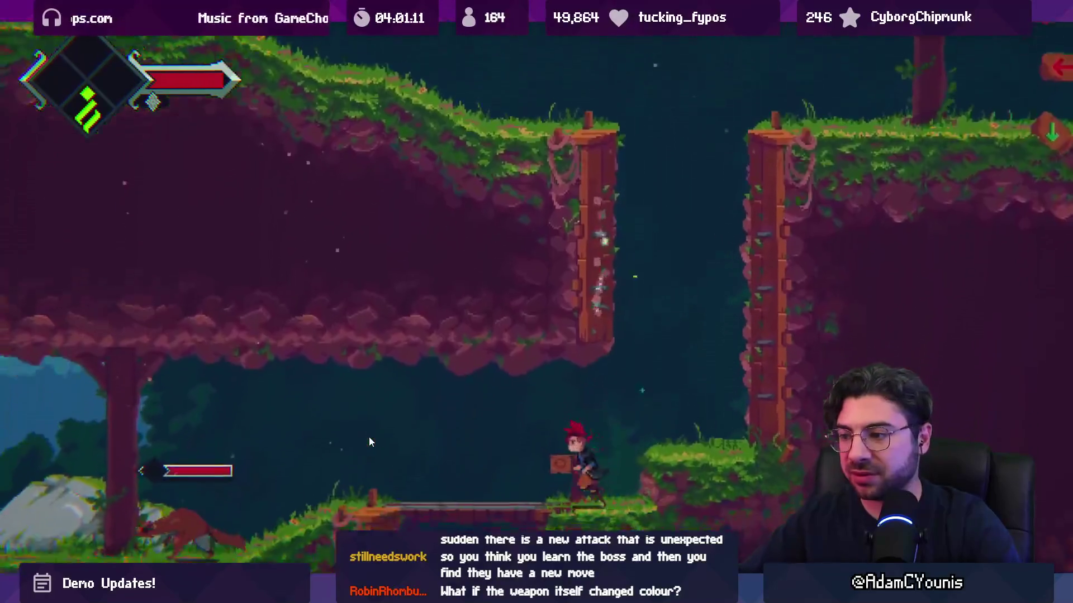
{"action": "key", "text": "Right"}
{"action": "key", "text": "space"}
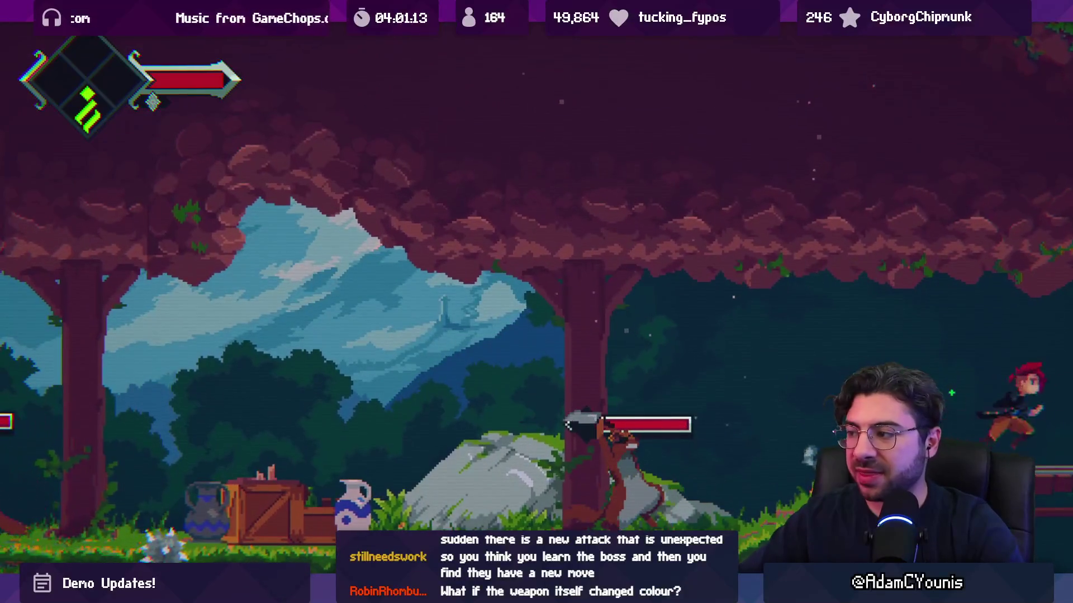
{"action": "key", "text": "space"}
{"action": "key", "text": "Right"}
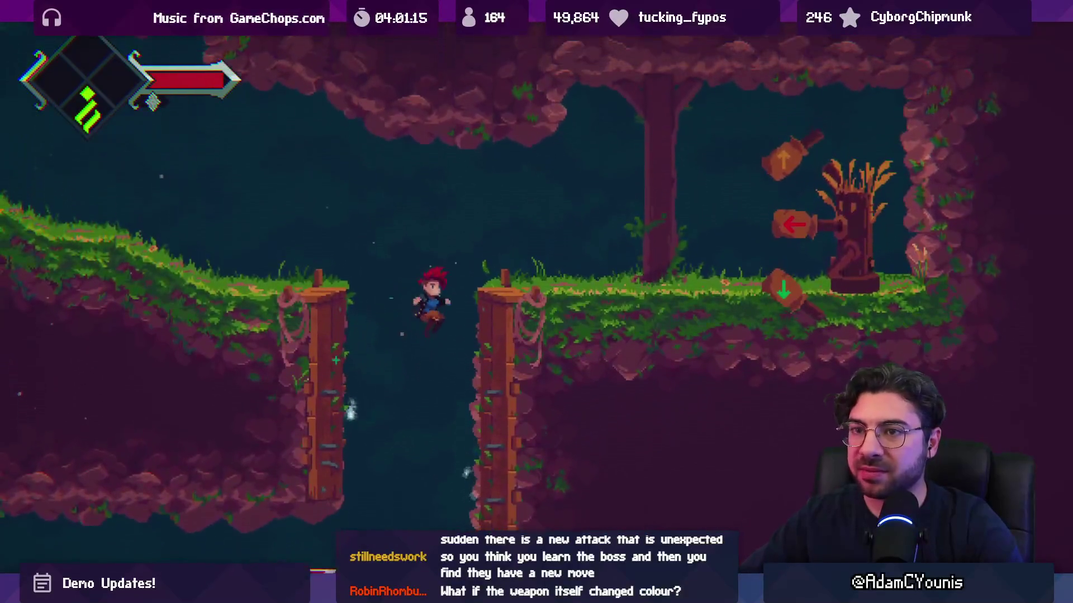
{"action": "key", "text": "Right"}
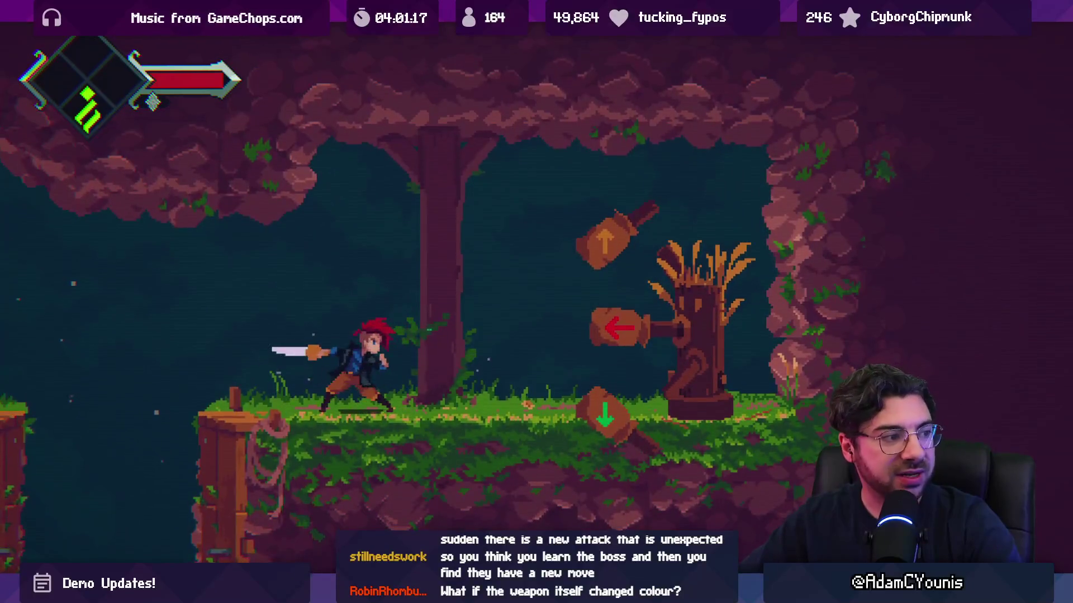
{"action": "key", "text": "x"}
{"action": "key", "text": "Left"}
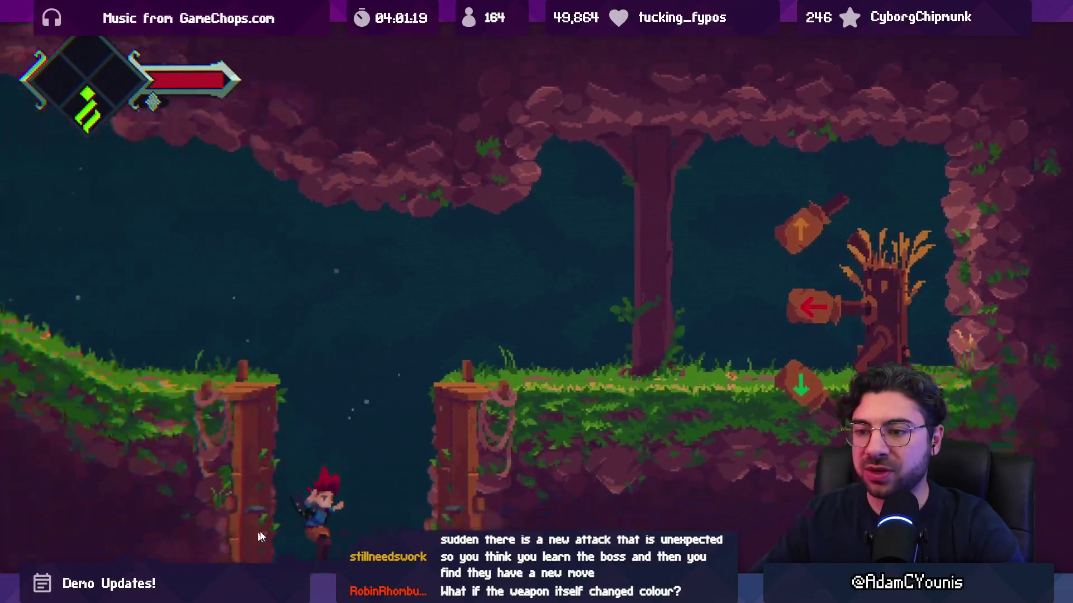
{"action": "key", "text": "Left"}
{"action": "key", "text": "space"}
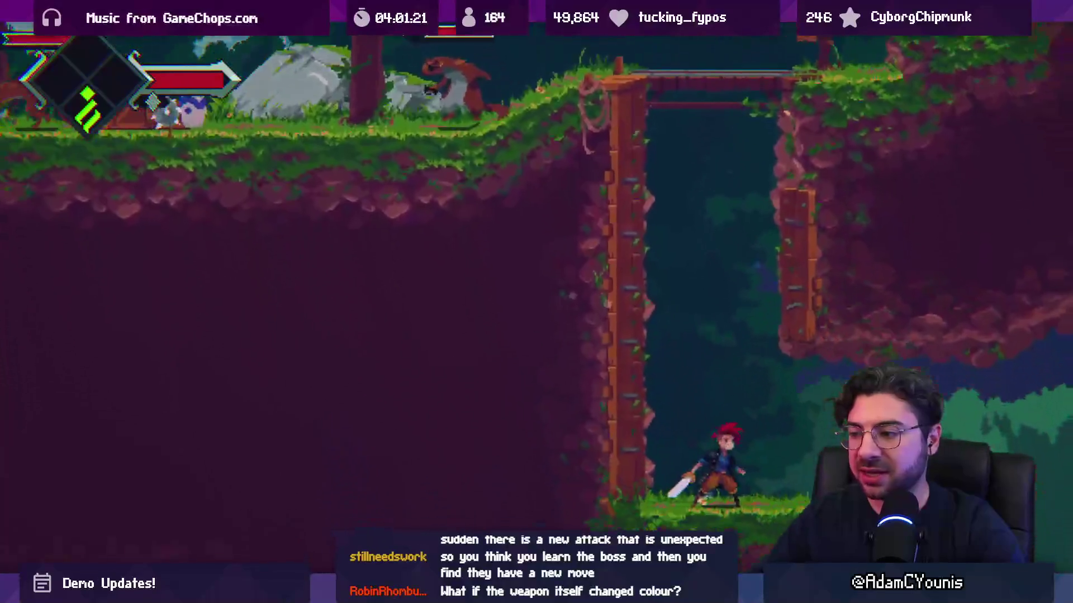
{"action": "key", "text": "Left"}
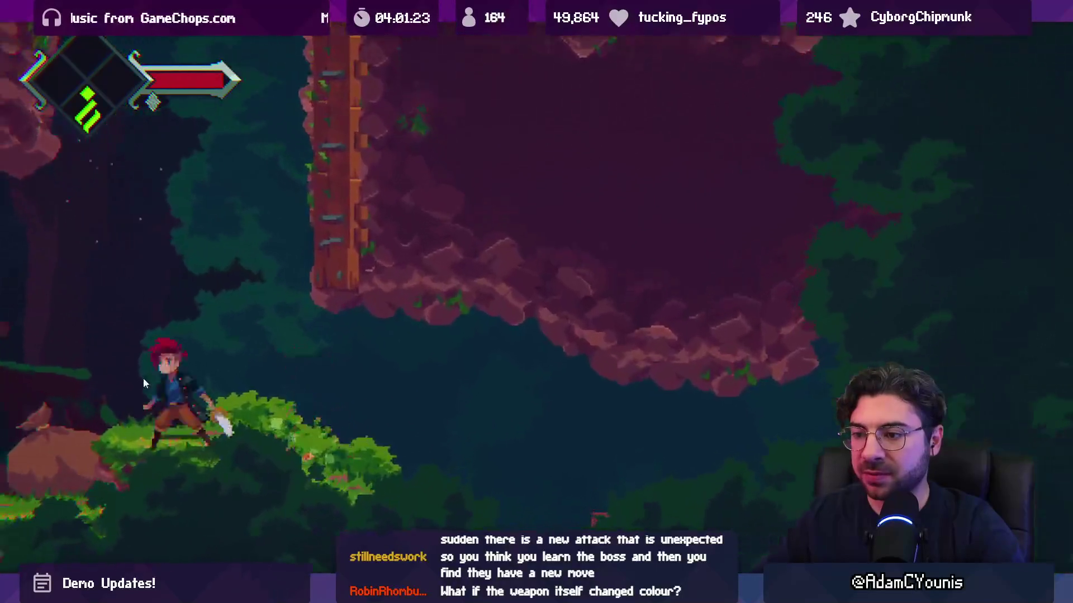
Step: Slash and defeat the hedgehog and bee enemies, collecting their drops
{"action": "key", "text": "space"}
{"action": "key", "text": "x"}
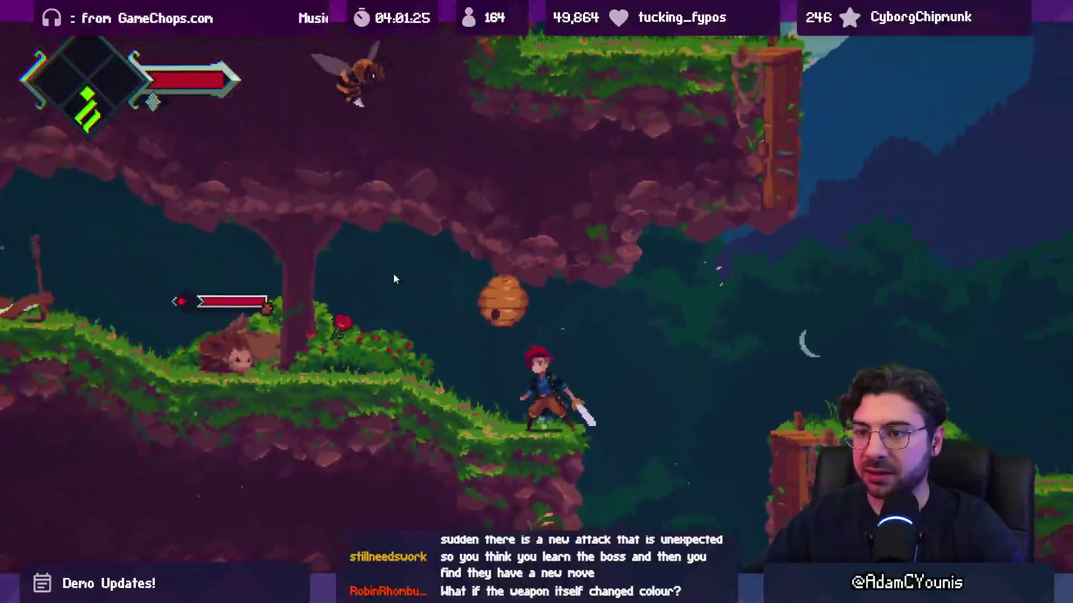
{"action": "key", "text": "x"}
{"action": "key", "text": "Right"}
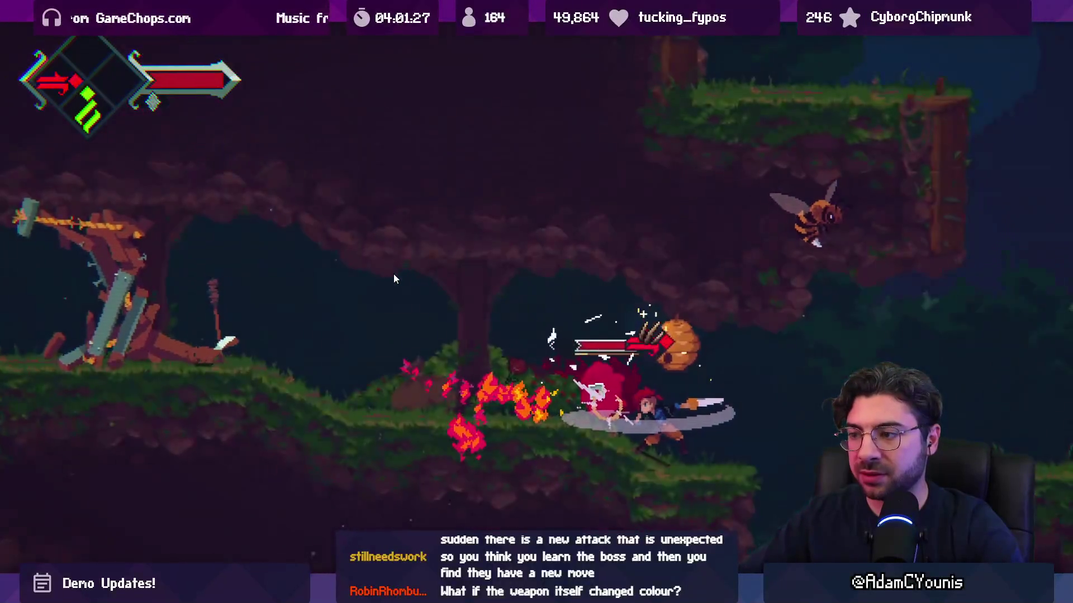
{"action": "key", "text": "Left"}
{"action": "key", "text": "x"}
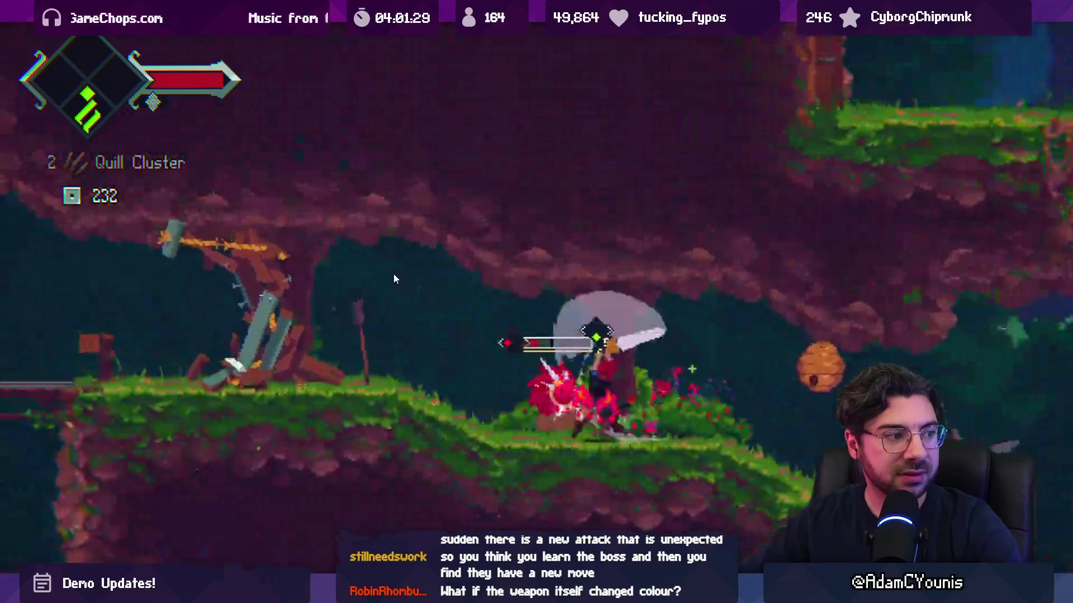
{"action": "key", "text": "Left"}
{"action": "key", "text": "x"}
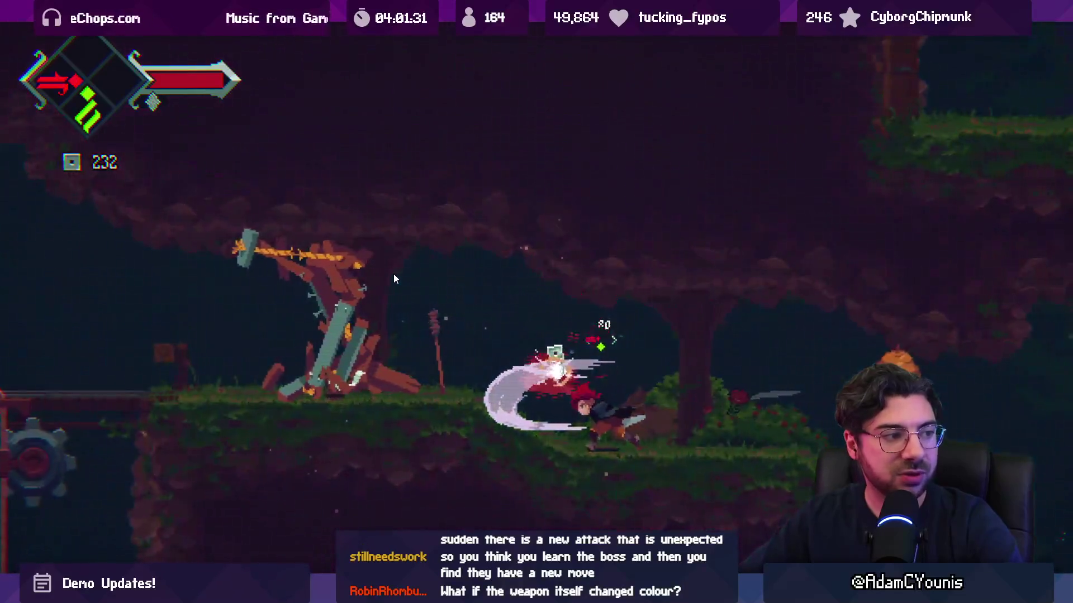
{"action": "key", "text": "Right"}
{"action": "key", "text": "x"}
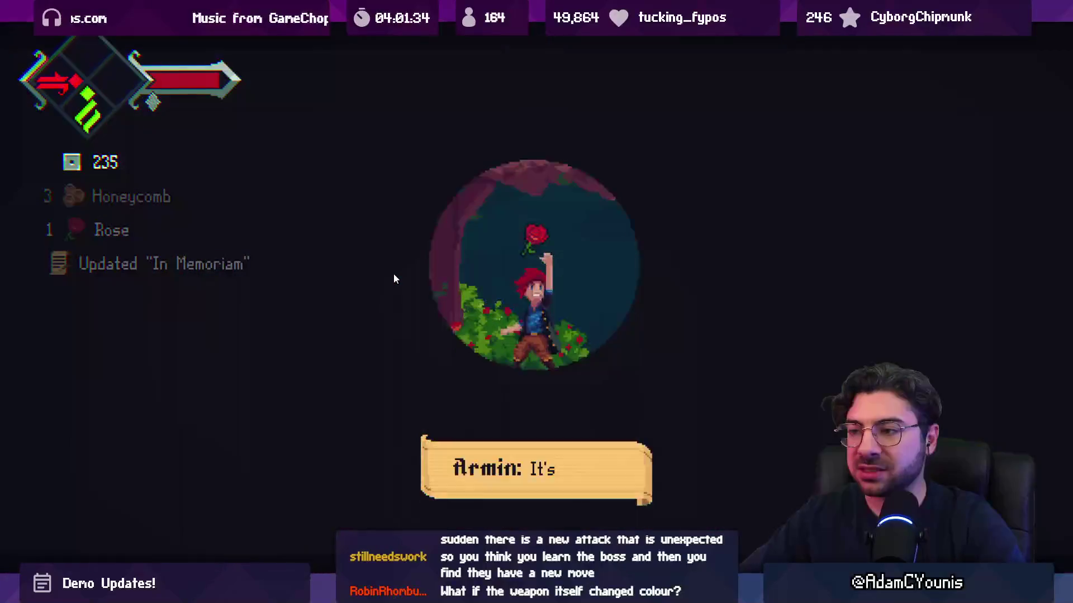
{"action": "key", "text": "Left"}
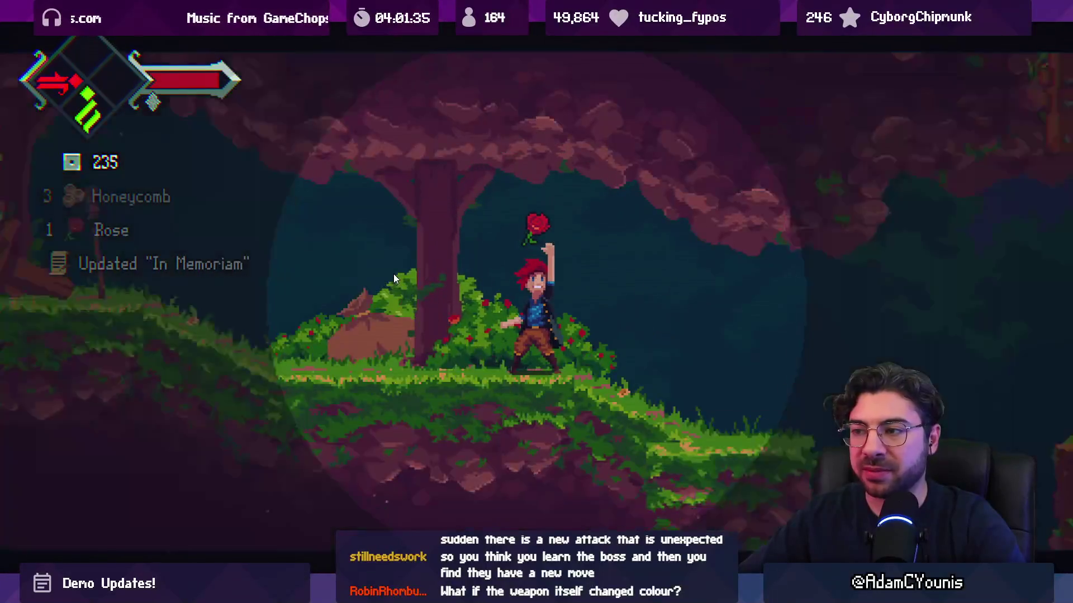
{"action": "key", "text": "x"}
Step: Jump onto the pillar, slash the pumpkin enemy, then attack the large red enemy repeatedly
{"action": "key", "text": "Right"}
{"action": "key", "text": "space"}
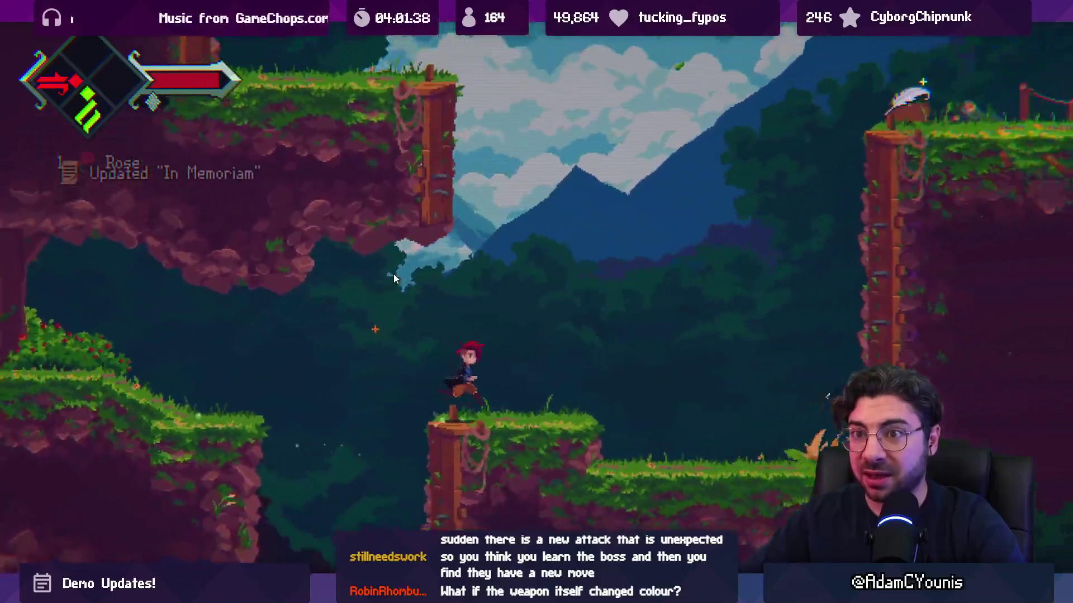
{"action": "key", "text": "Right"}
{"action": "key", "text": "x"}
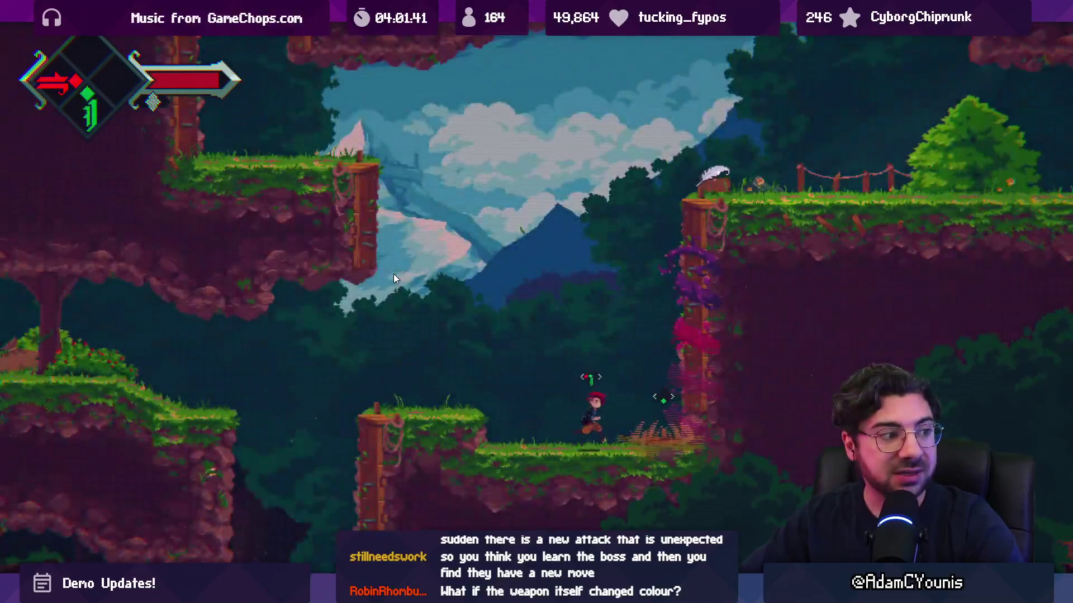
{"action": "key", "text": "Left"}
{"action": "key", "text": "space"}
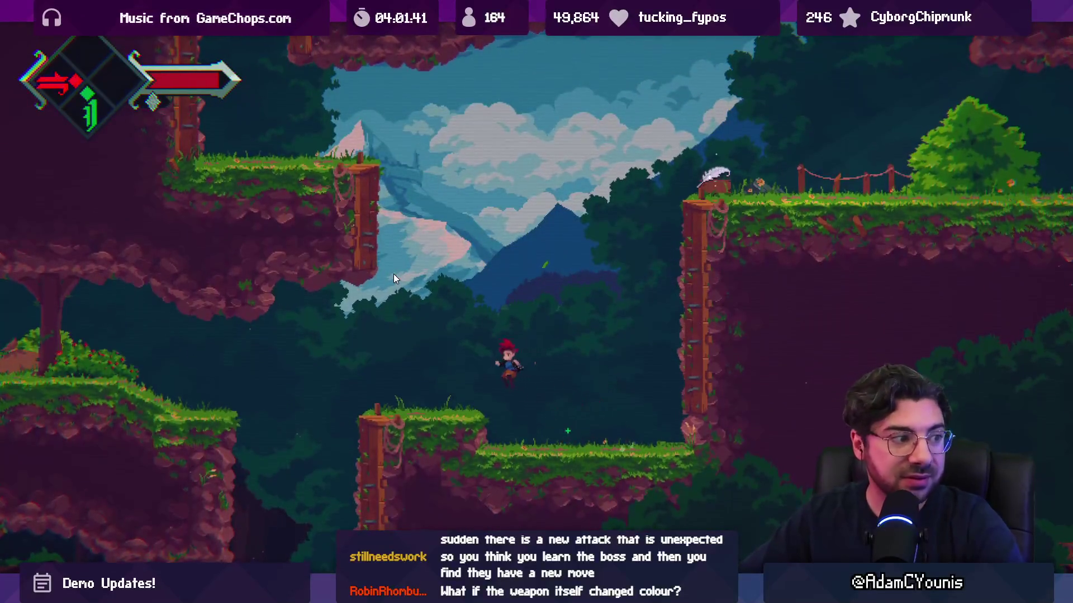
{"action": "key", "text": "Right"}
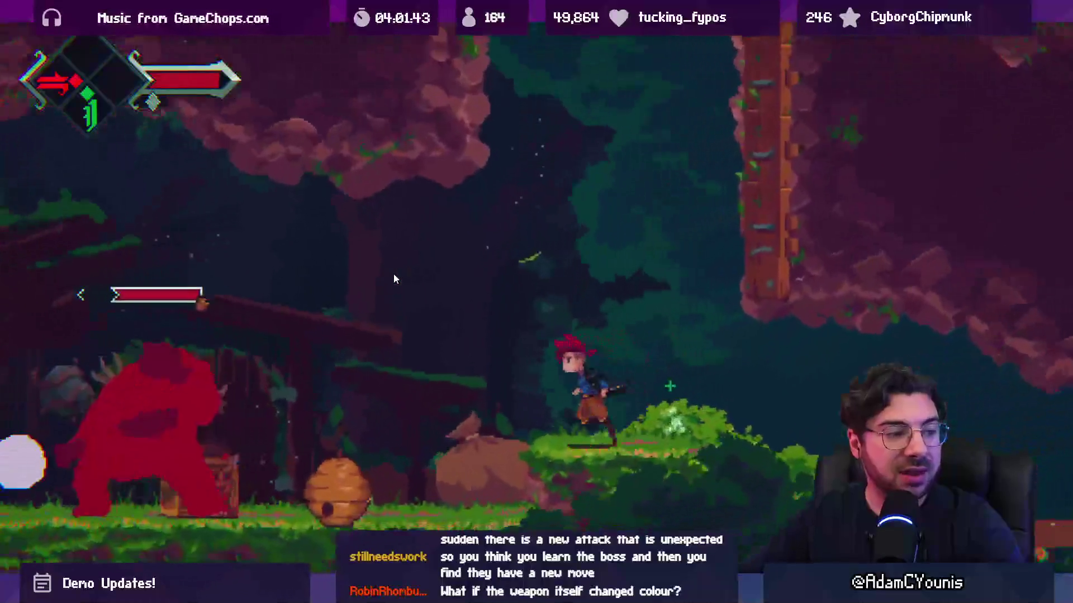
{"action": "key", "text": "x"}
{"action": "key", "text": "Right"}
{"action": "key", "text": "x"}
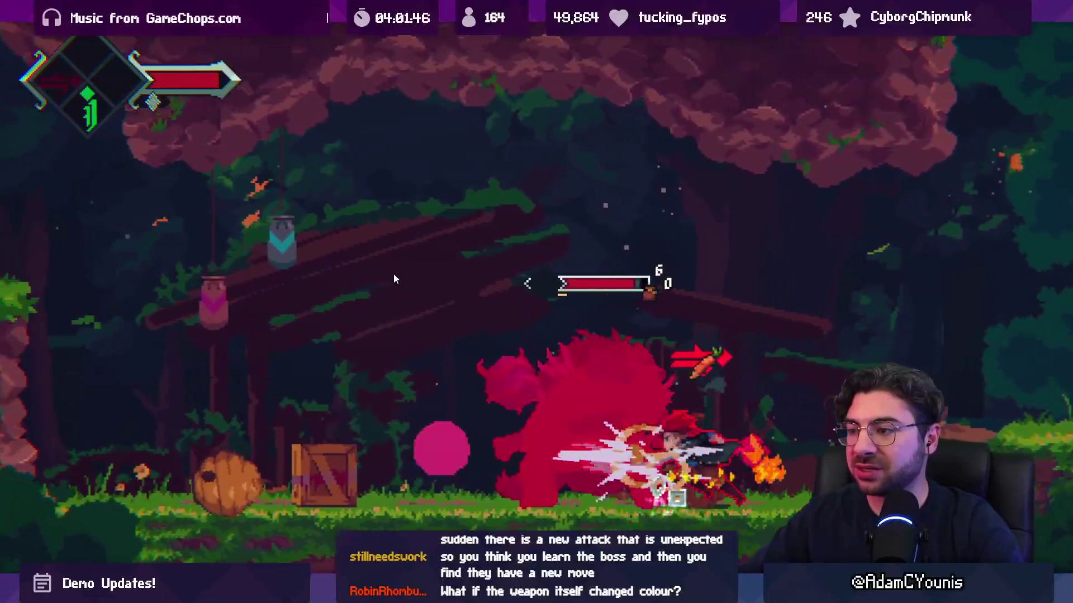
{"action": "key", "text": "Right"}
{"action": "key", "text": "x"}
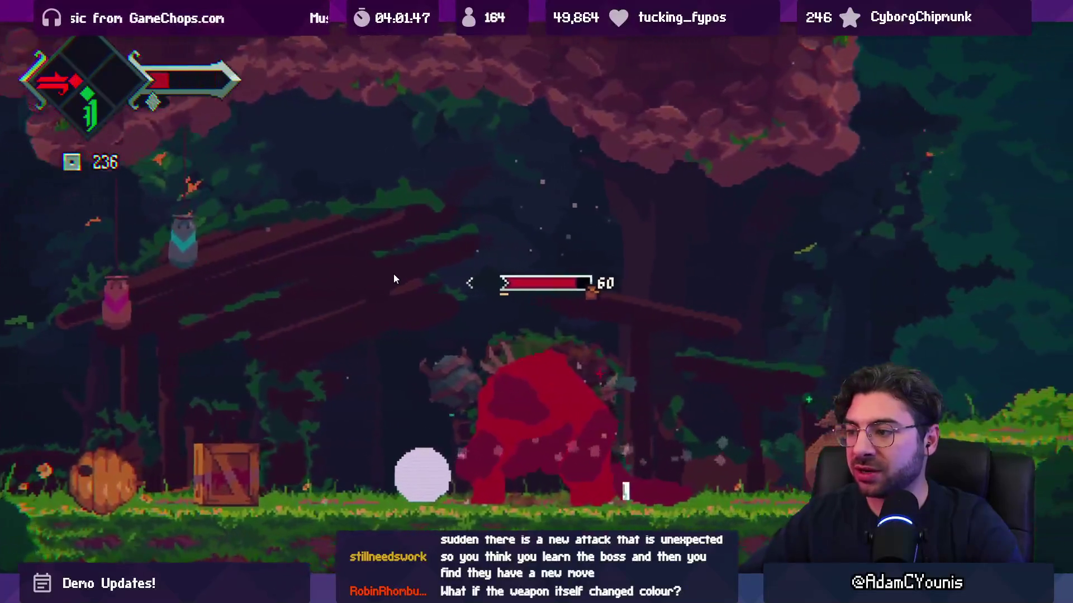
{"action": "key", "text": "Left"}
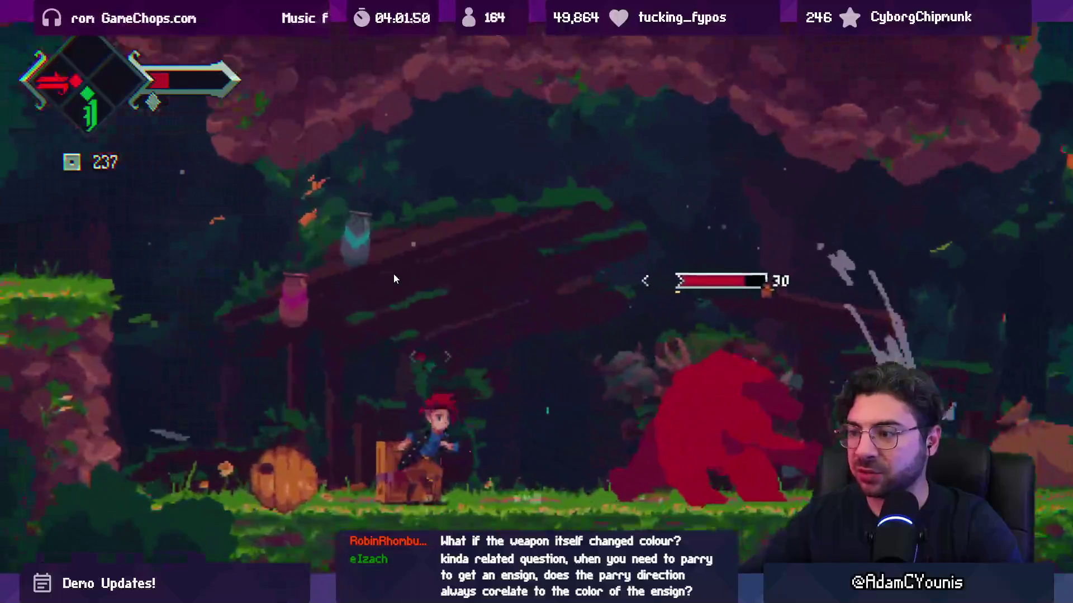
{"action": "key", "text": "x"}
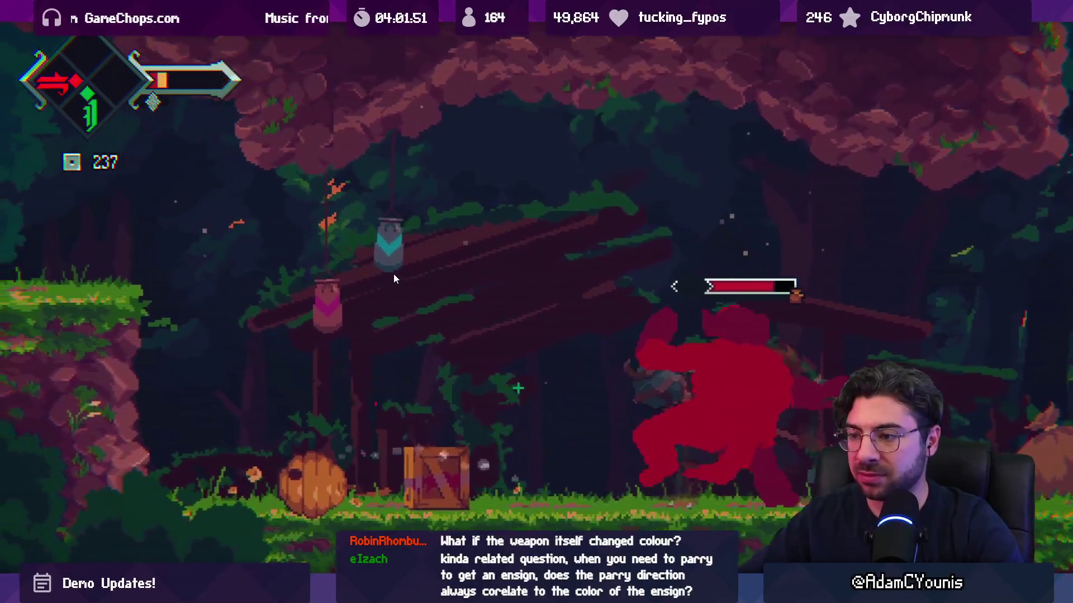
{"action": "key", "text": "Right"}
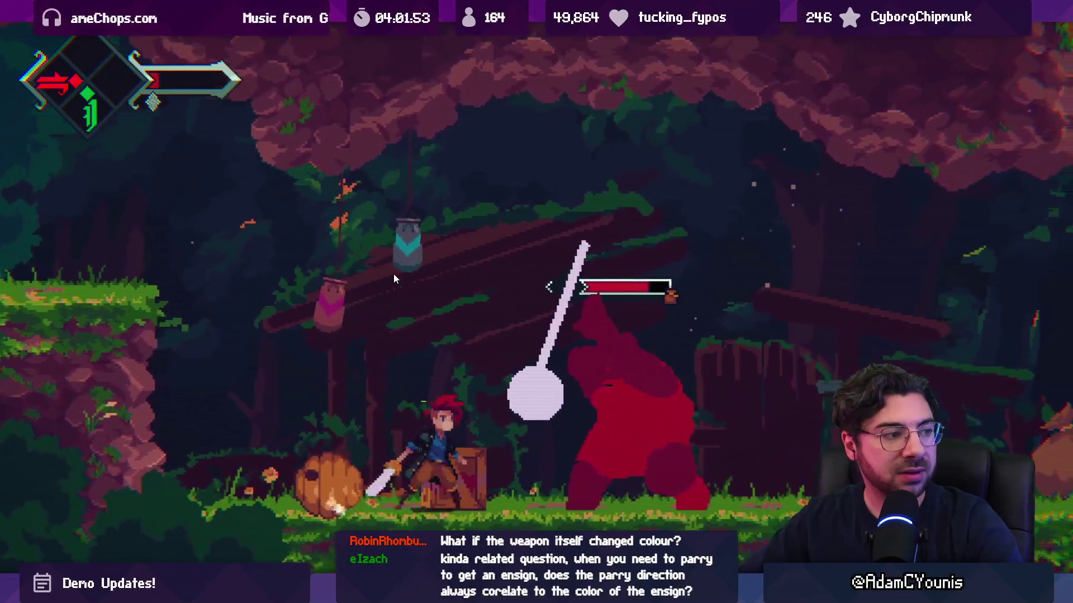
Step: Keep slashing the large red enemy until its health bar is down to a sliver
{"action": "key", "text": "z"}
{"action": "key", "text": "x"}
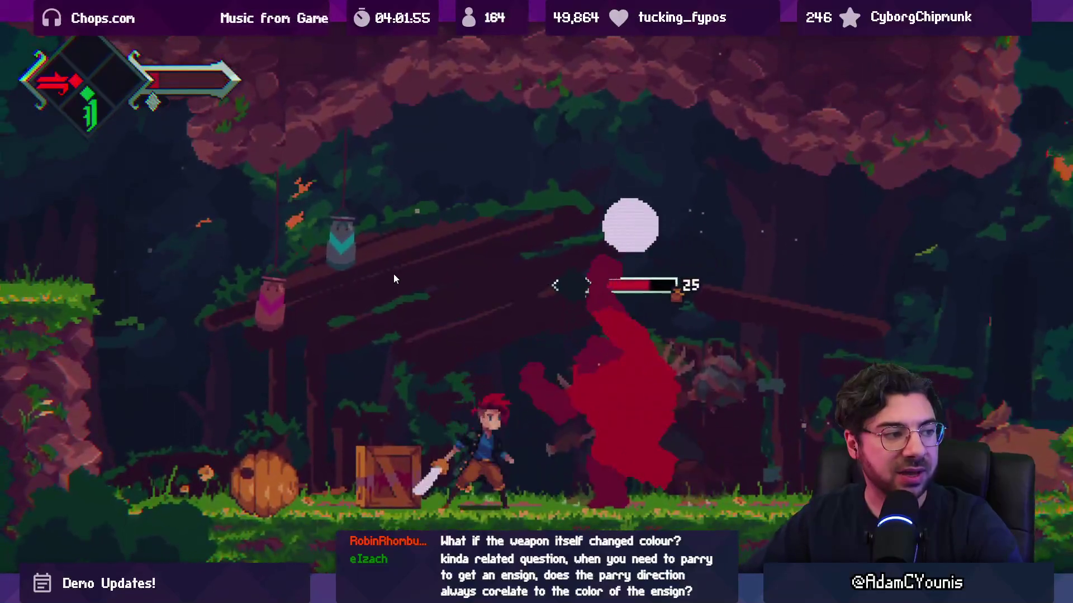
{"action": "key", "text": "x"}
{"action": "key", "text": "x"}
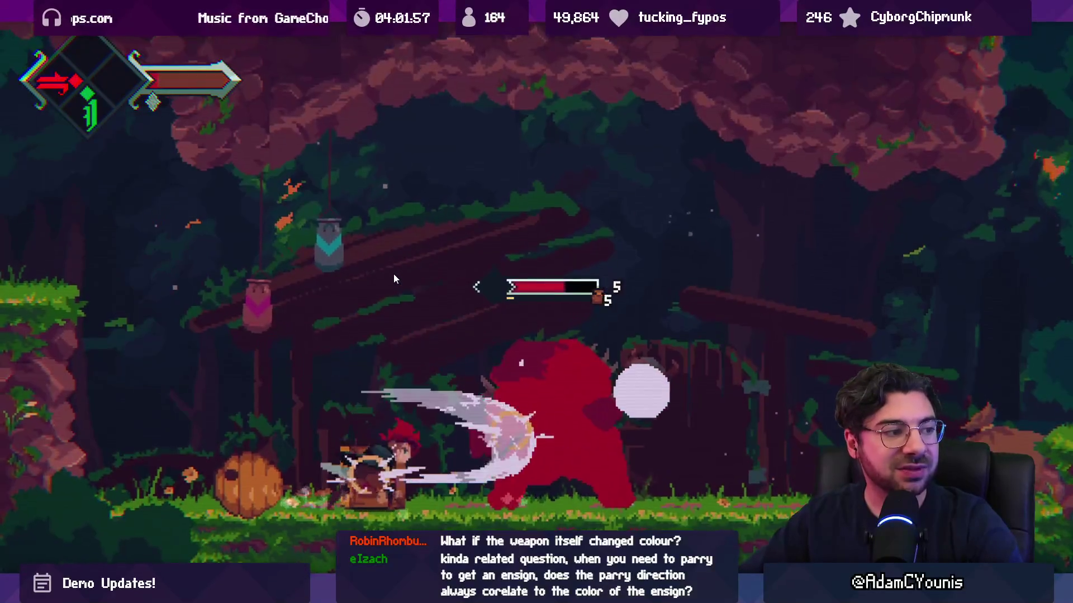
{"action": "key", "text": "x"}
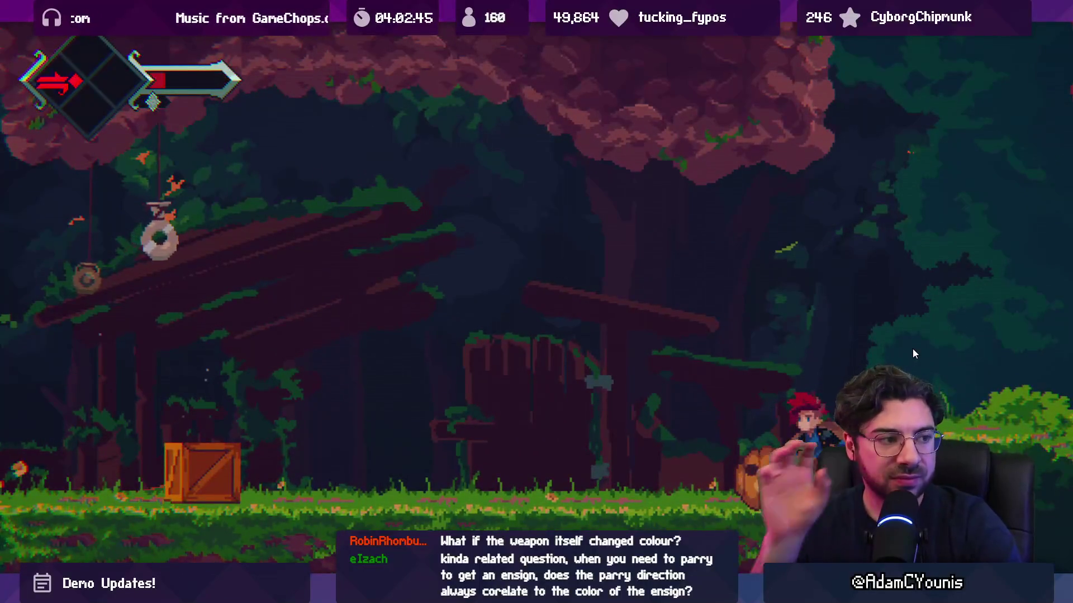
Step: Return the game view to the editor layout and stop Play mode
{"action": "key", "text": "shift+space"}
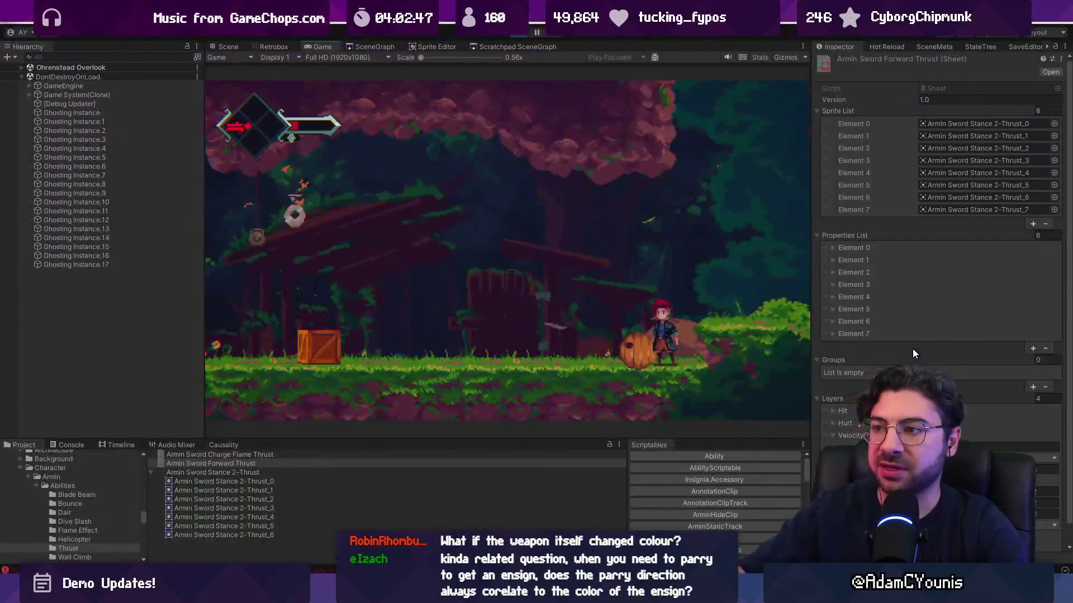
{"action": "key", "text": "ctrl+p"}
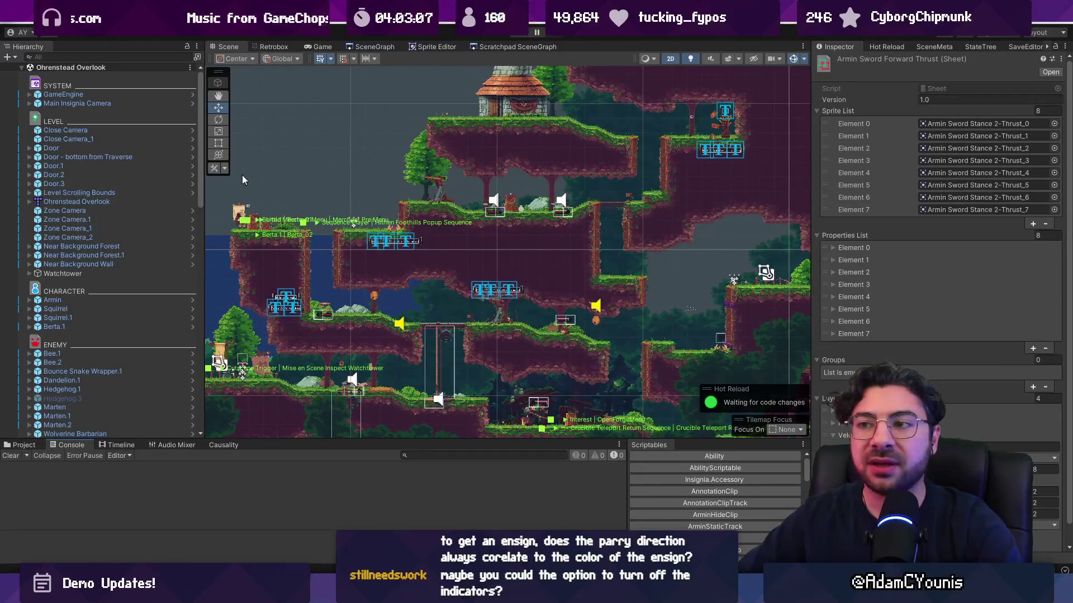
Step: Browse the SceneGraph level overview and show the Enemy ScratchPad graph
{"action": "left_click", "coordinate": [373, 48]}
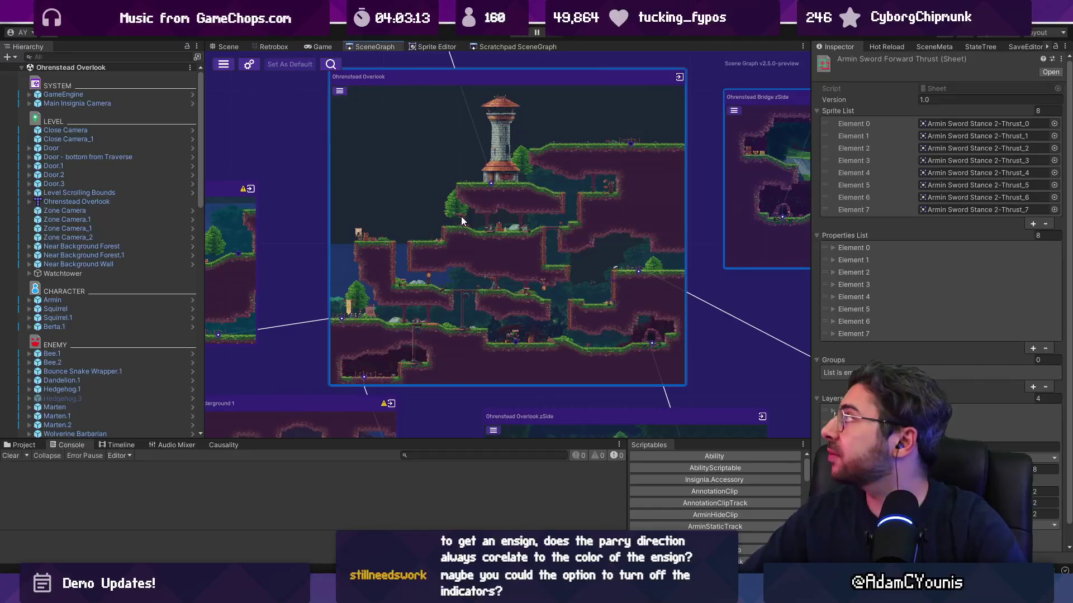
{"action": "scroll", "coordinate": [459, 217], "scroll_direction": "down", "scroll_amount": 2}
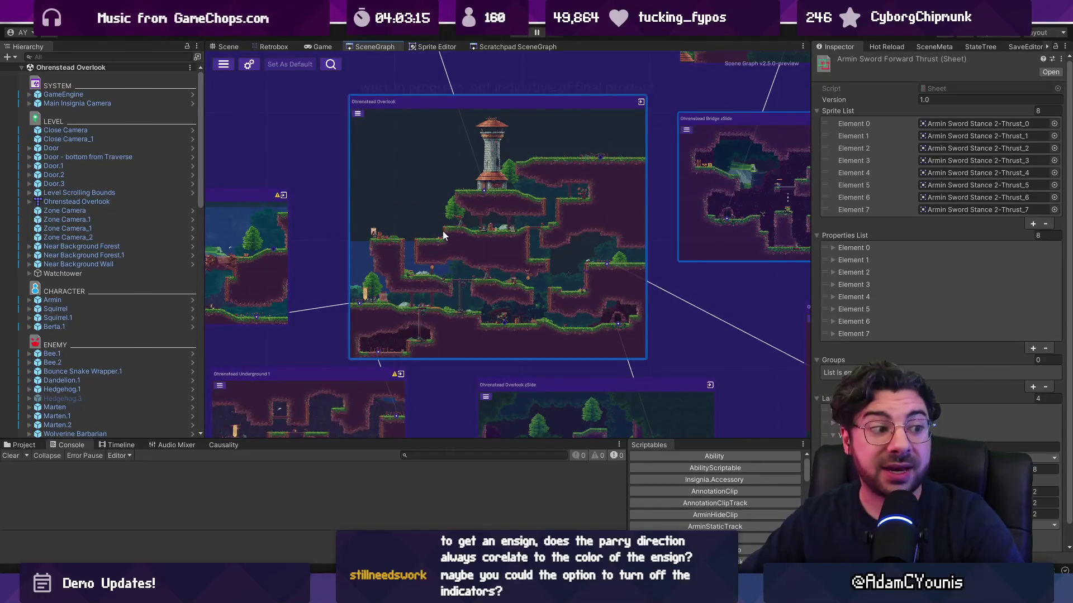
{"action": "scroll", "coordinate": [442, 234], "scroll_direction": "down", "scroll_amount": 8}
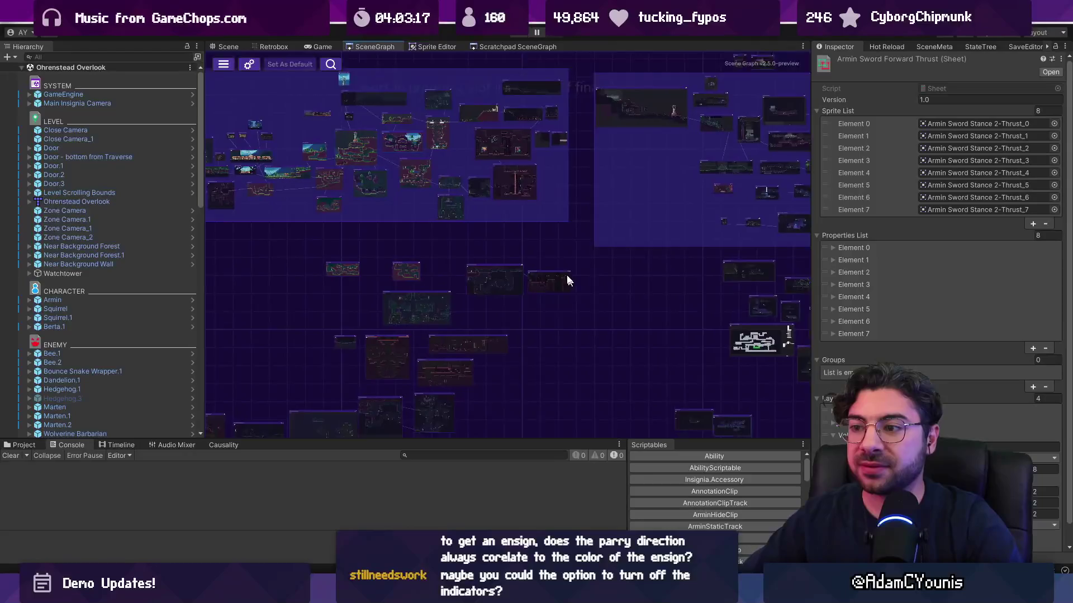
{"action": "mouse_move", "coordinate": [567, 280]}
{"action": "left_mouse_down"}
{"action": "mouse_move", "coordinate": [328, 182]}
{"action": "mouse_move", "coordinate": [573, 187]}
{"action": "left_mouse_up"}
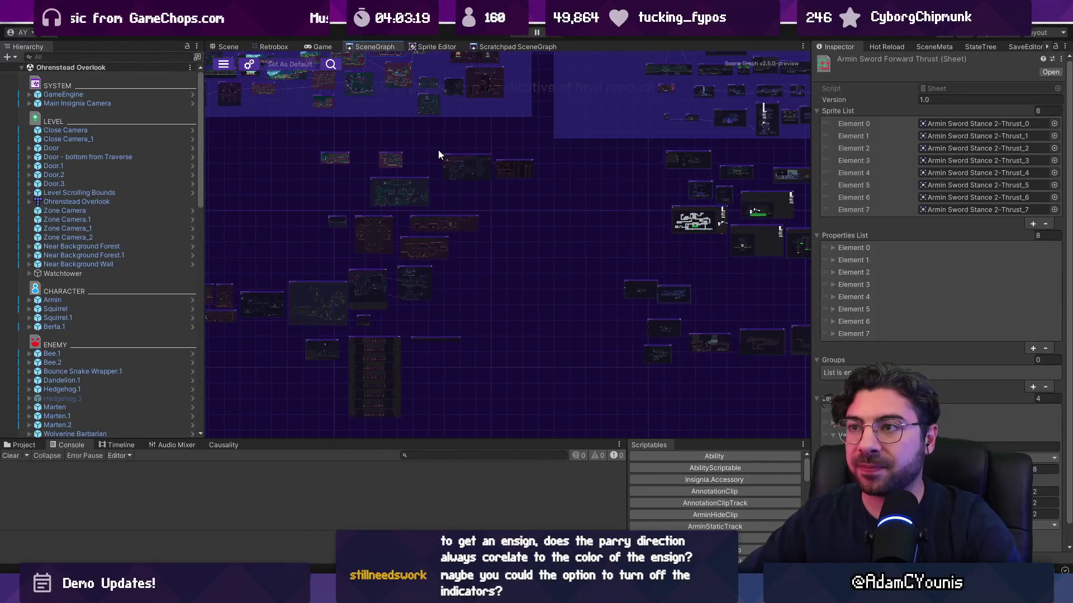
{"action": "left_click", "coordinate": [493, 46]}
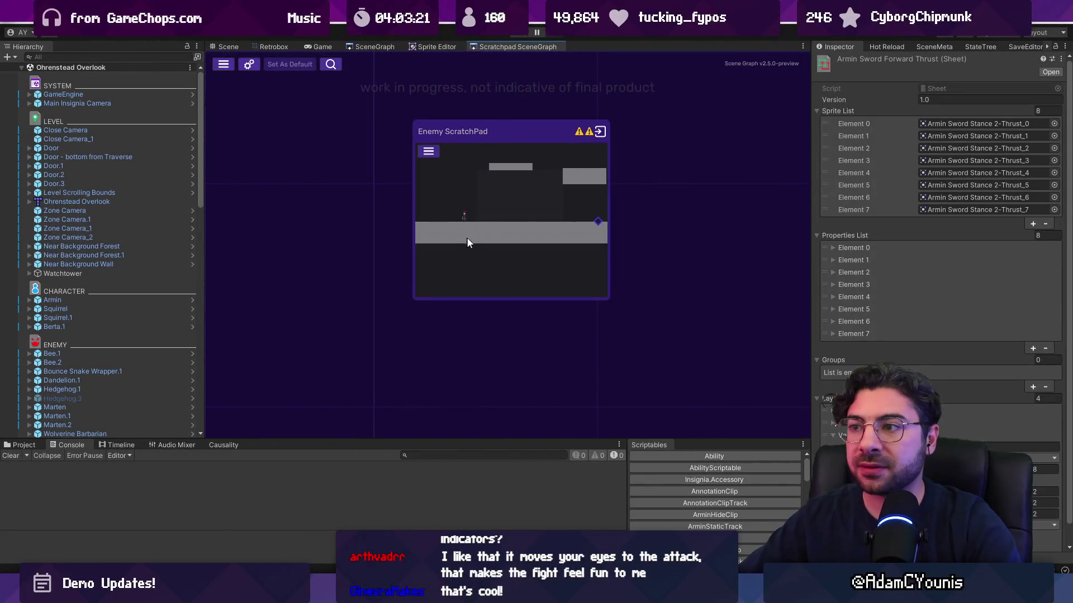
{"action": "scroll", "coordinate": [471, 230], "scroll_direction": "down", "scroll_amount": 3}
{"action": "scroll", "coordinate": [444, 216], "scroll_direction": "up", "scroll_amount": 6}
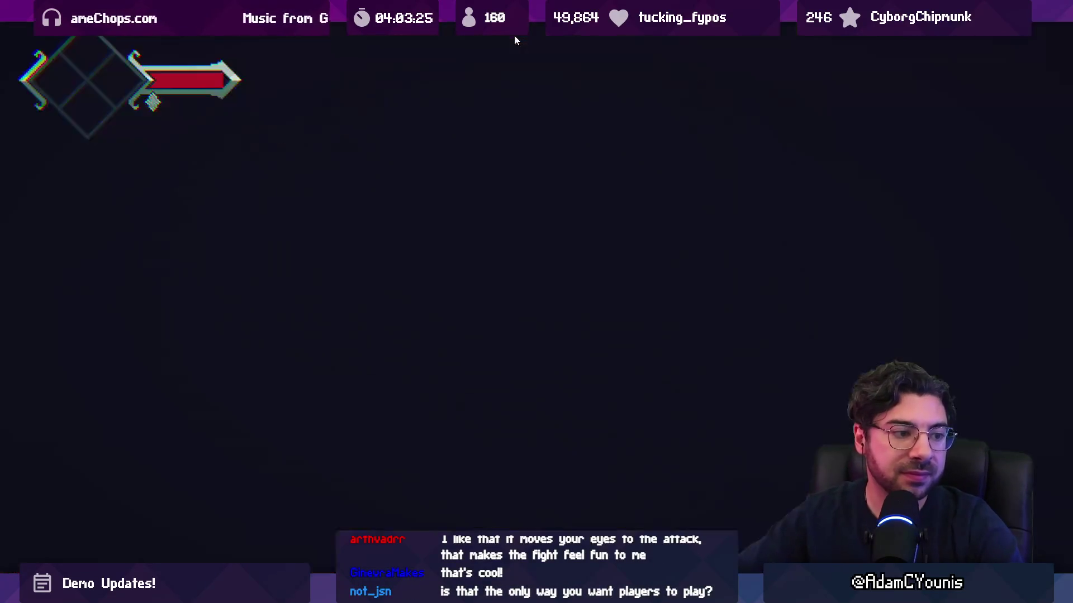
Step: Attack the ground enemy and flying boxes with slashes, rising and fiery dash attacks until defeated
{"action": "key", "text": "Right"}
{"action": "key", "text": "x"}
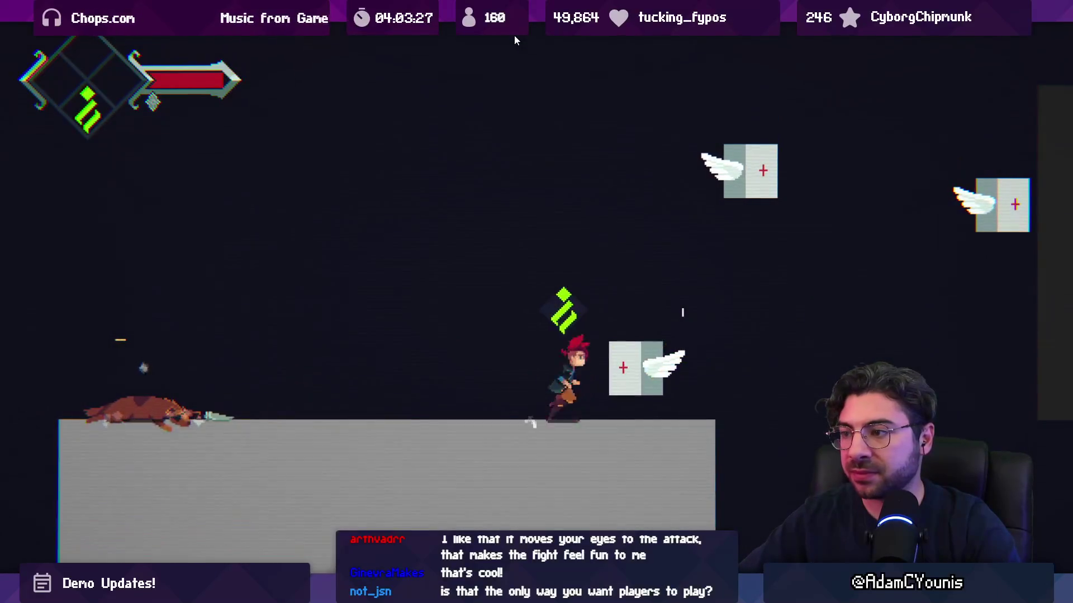
{"action": "key", "text": "space"}
{"action": "key", "text": "x"}
{"action": "key", "text": "Left"}
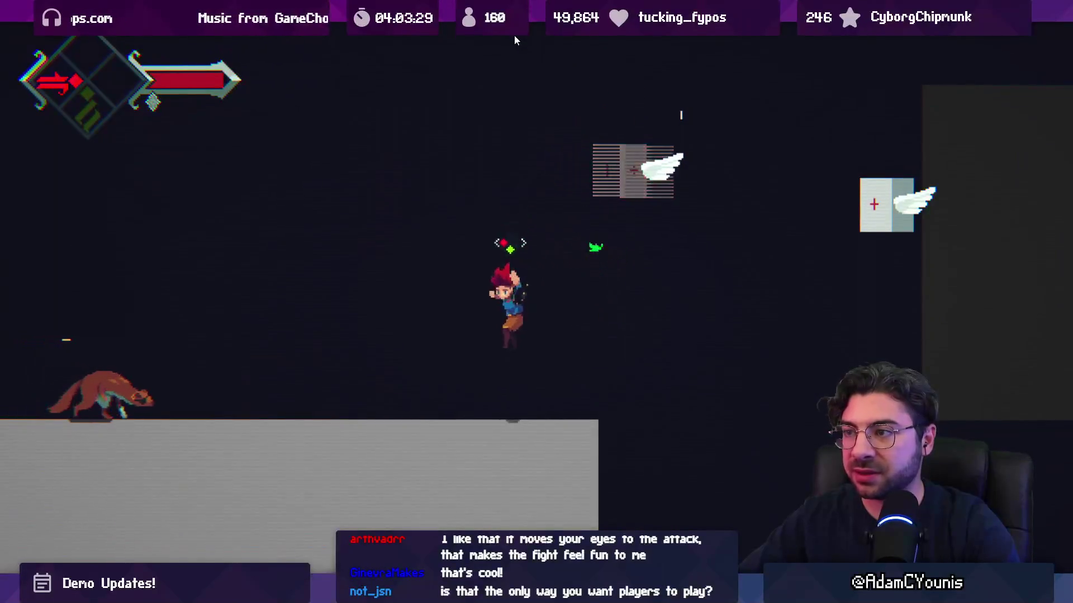
{"action": "key", "text": "x"}
{"action": "key", "text": "Right"}
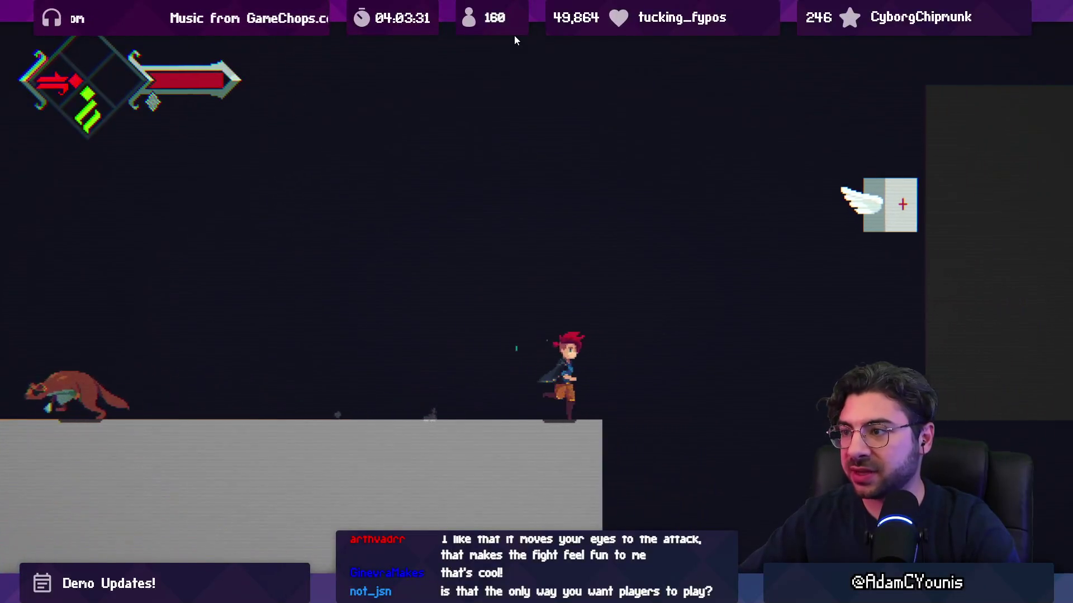
{"action": "key", "text": "space"}
{"action": "key", "text": "Right"}
{"action": "key", "text": "x"}
{"action": "key", "text": "x"}
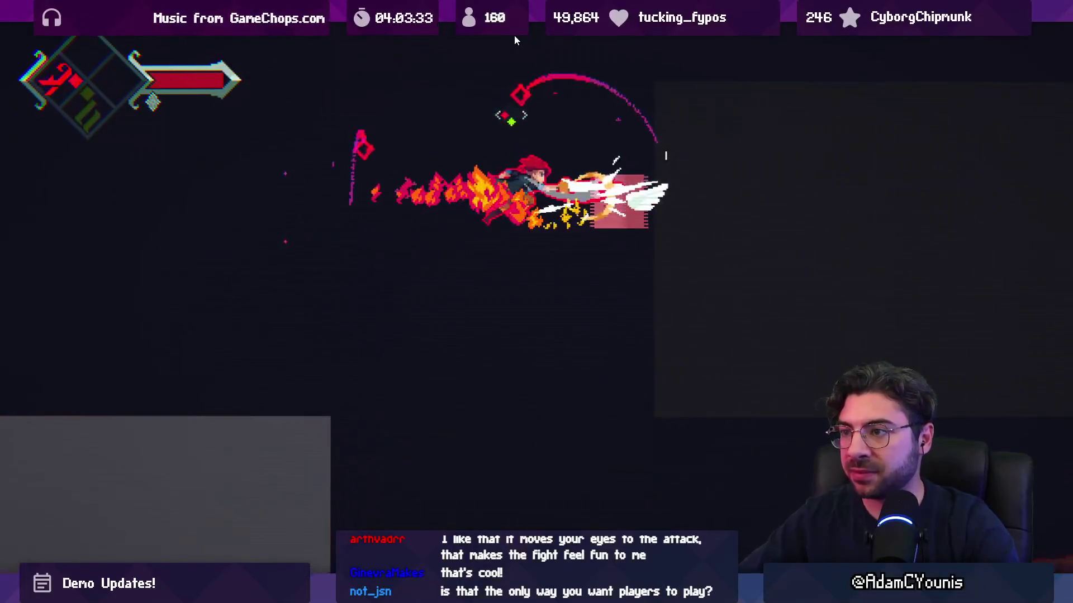
{"action": "key", "text": "Left"}
{"action": "key", "text": "x"}
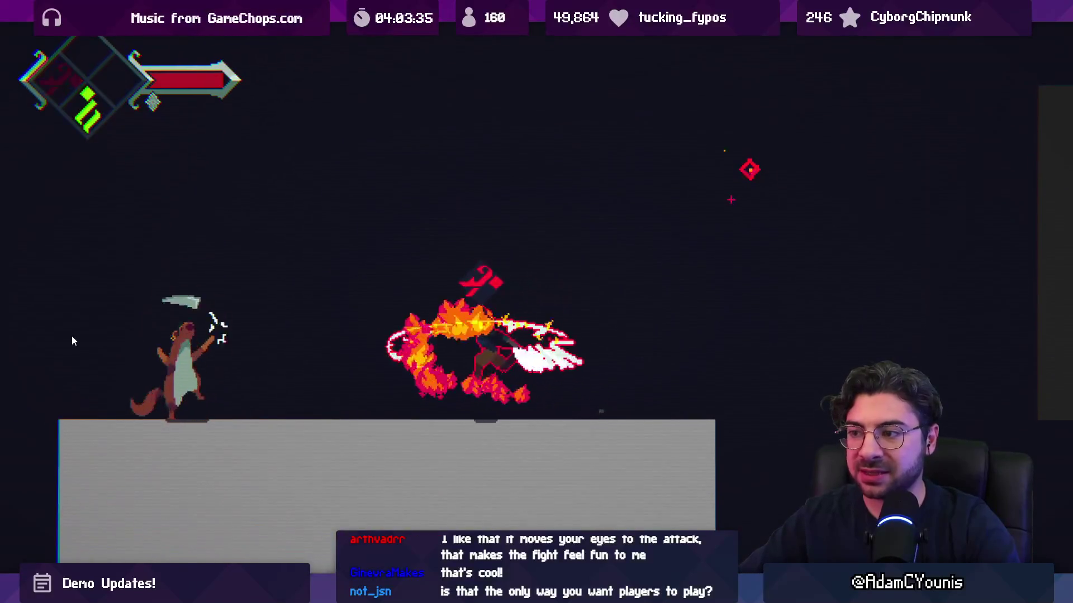
{"action": "key", "text": "x"}
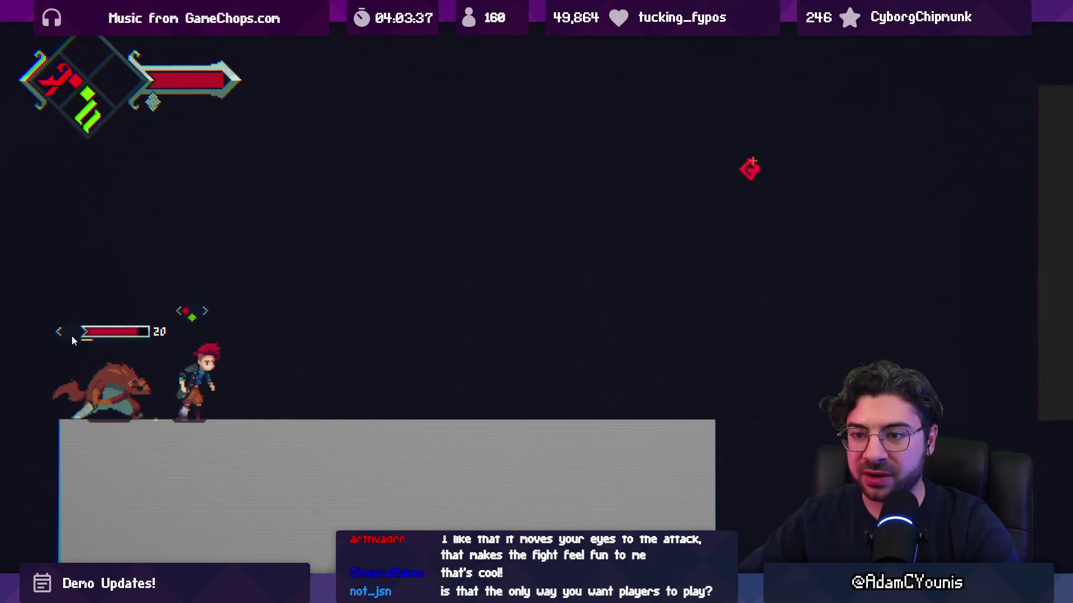
{"action": "key", "text": "Right"}
{"action": "key", "text": "Left"}
{"action": "key", "text": "x"}
{"action": "key", "text": "x"}
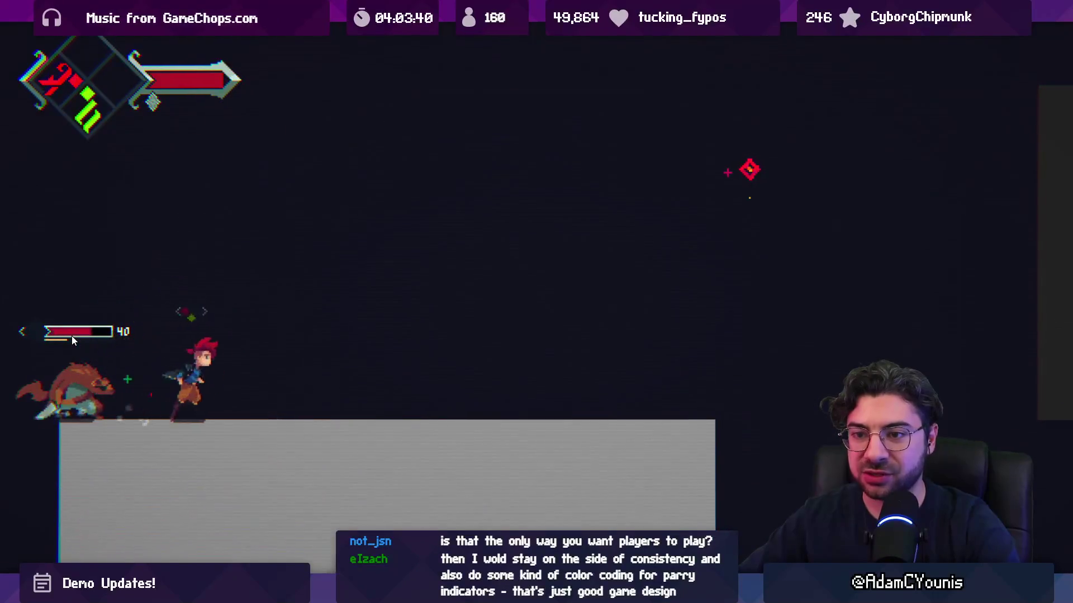
{"action": "key", "text": "x"}
{"action": "key", "text": "Left"}
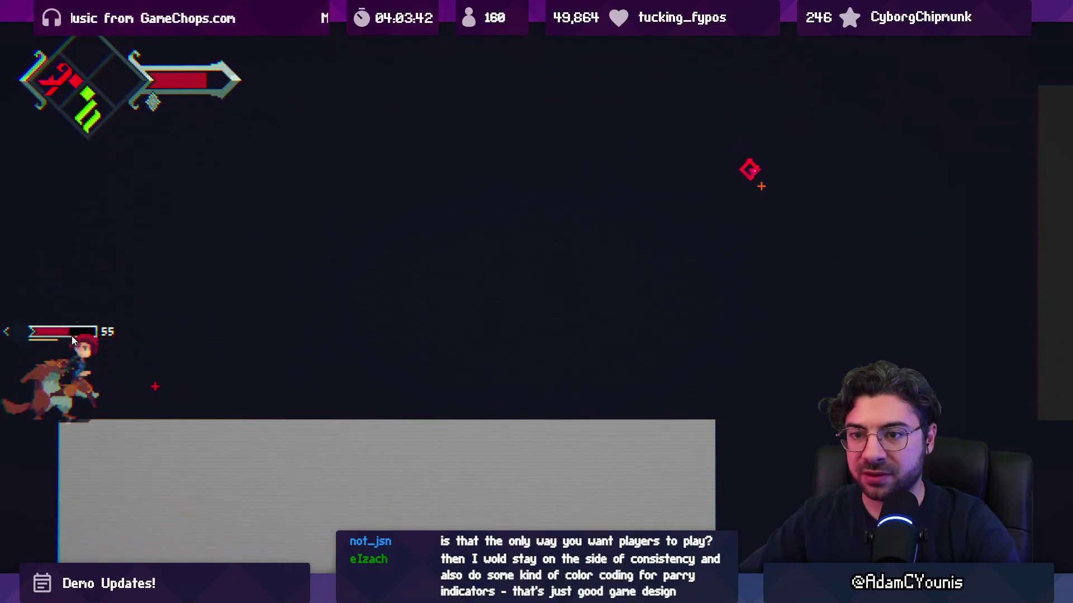
{"action": "key", "text": "x"}
{"action": "key", "text": "x"}
{"action": "key", "text": "Right"}
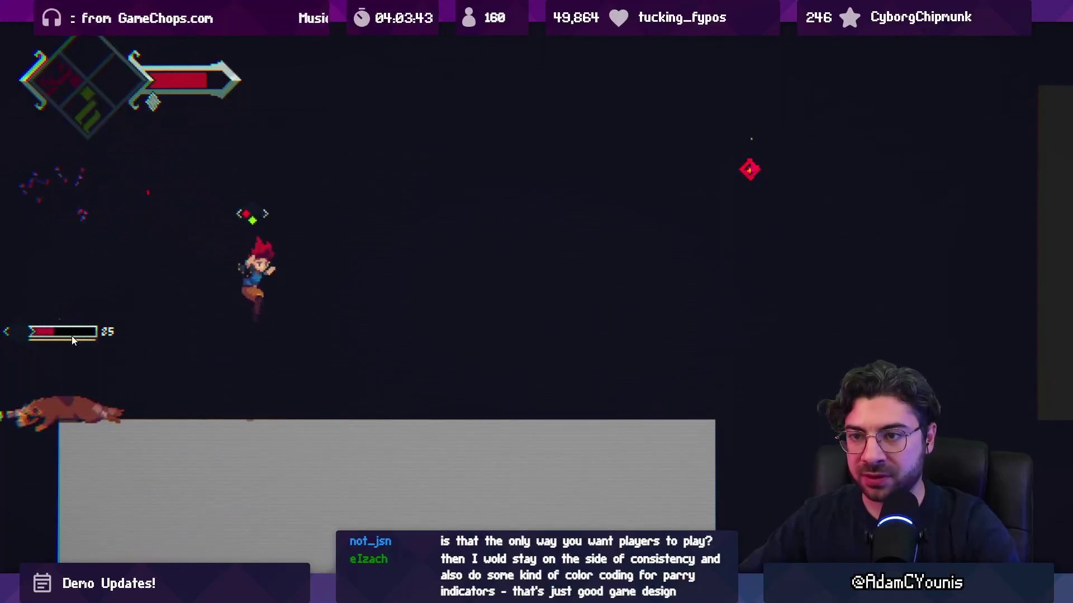
{"action": "key", "text": "Left"}
{"action": "key", "text": "x"}
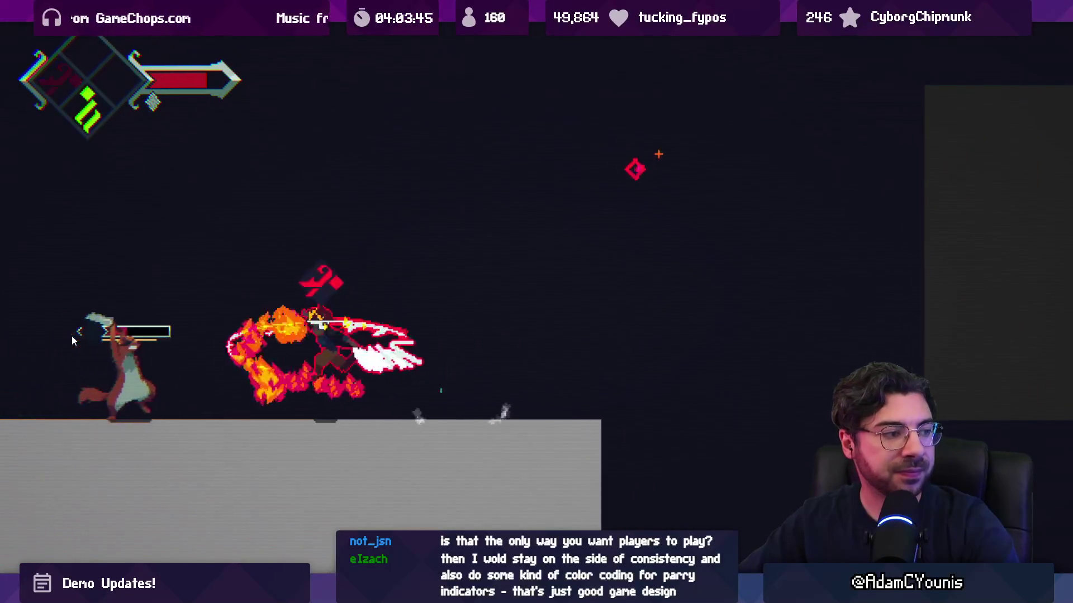
{"action": "key", "text": "Left"}
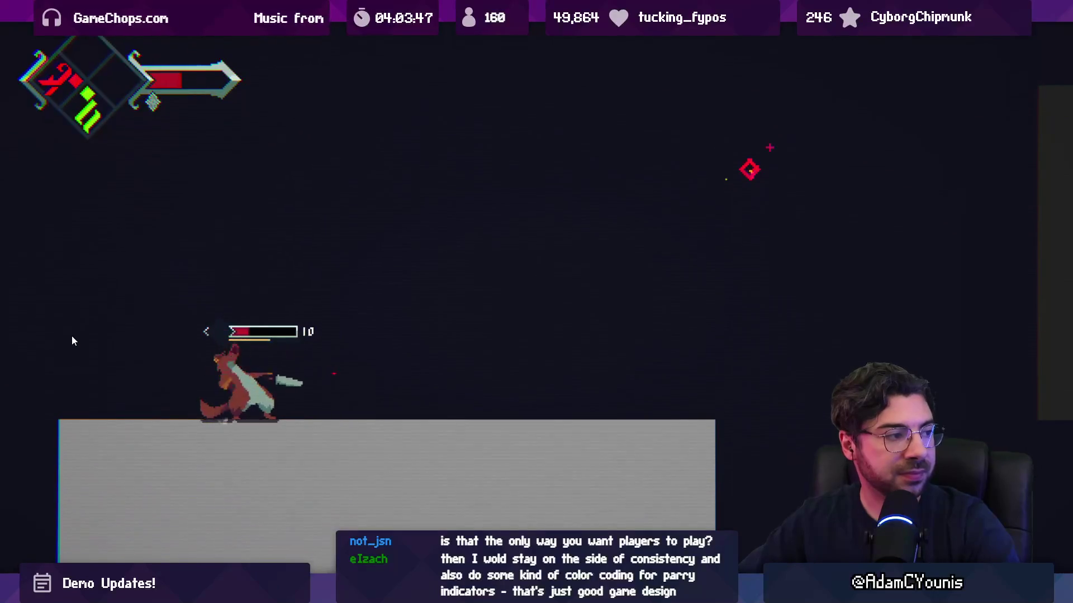
{"action": "key", "text": "x"}
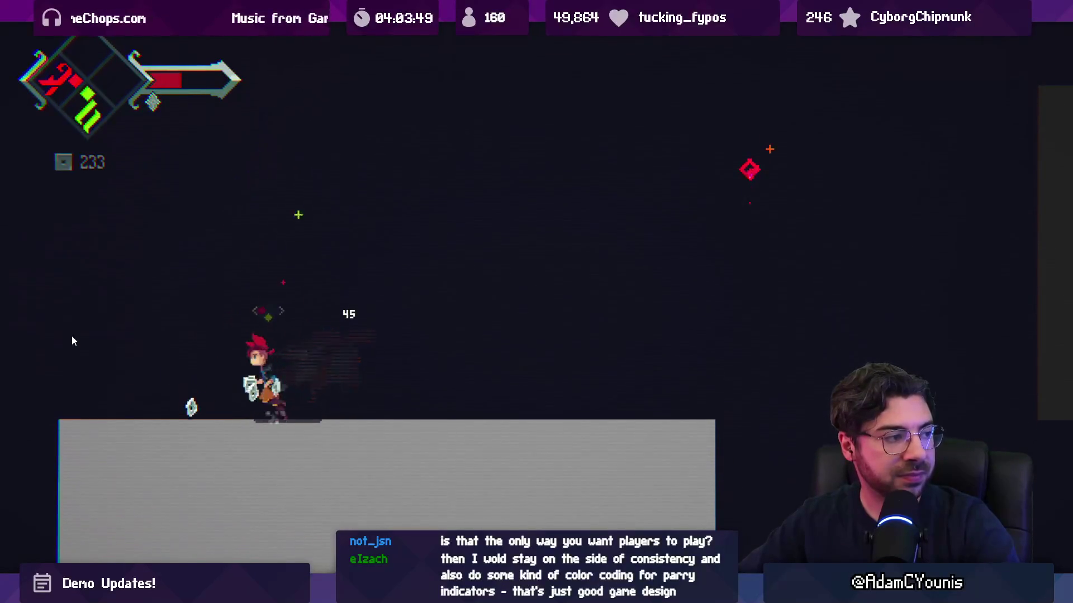
{"action": "key", "text": "Left"}
{"action": "key", "text": "Right"}
{"action": "key", "text": "x"}
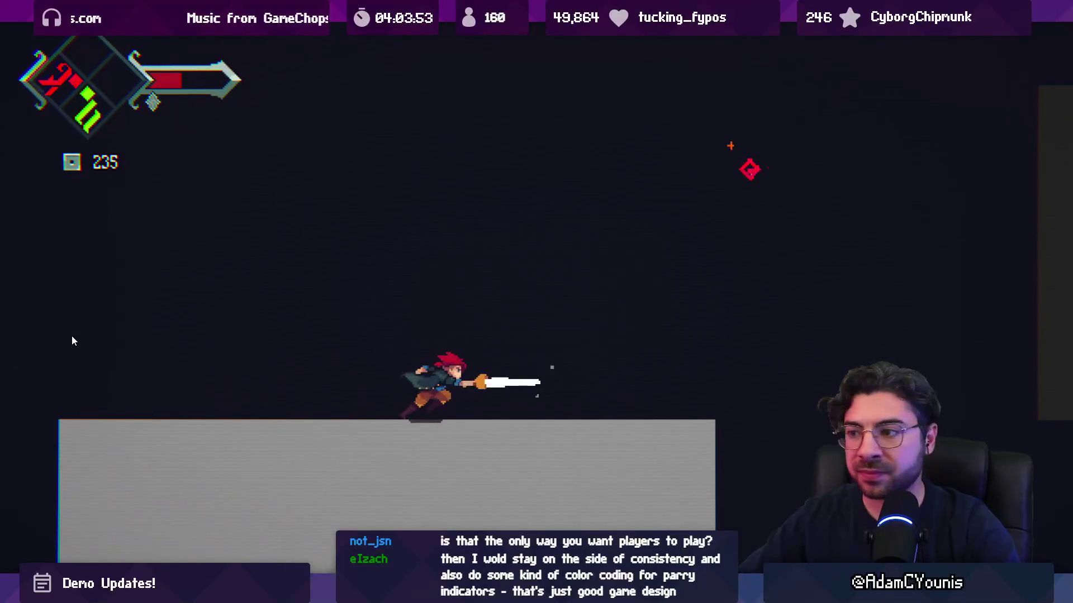
Step: Move right through the cave, slashing the red target, winged enemies and green pickup with fiery attacks
{"action": "key", "text": "Right"}
{"action": "key", "text": "z"}
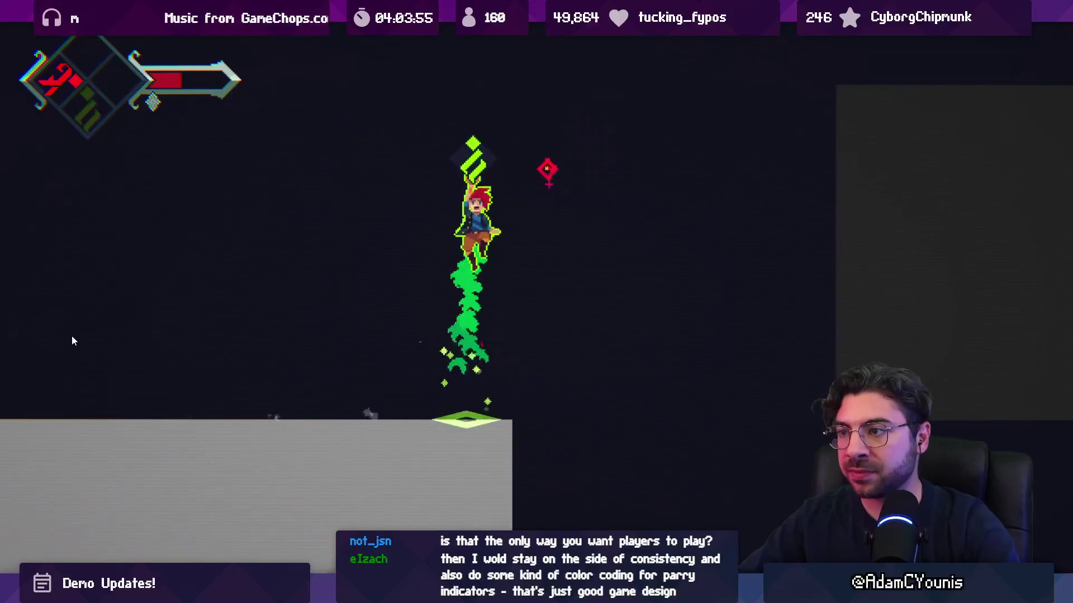
{"action": "key", "text": "x"}
{"action": "key", "text": "x"}
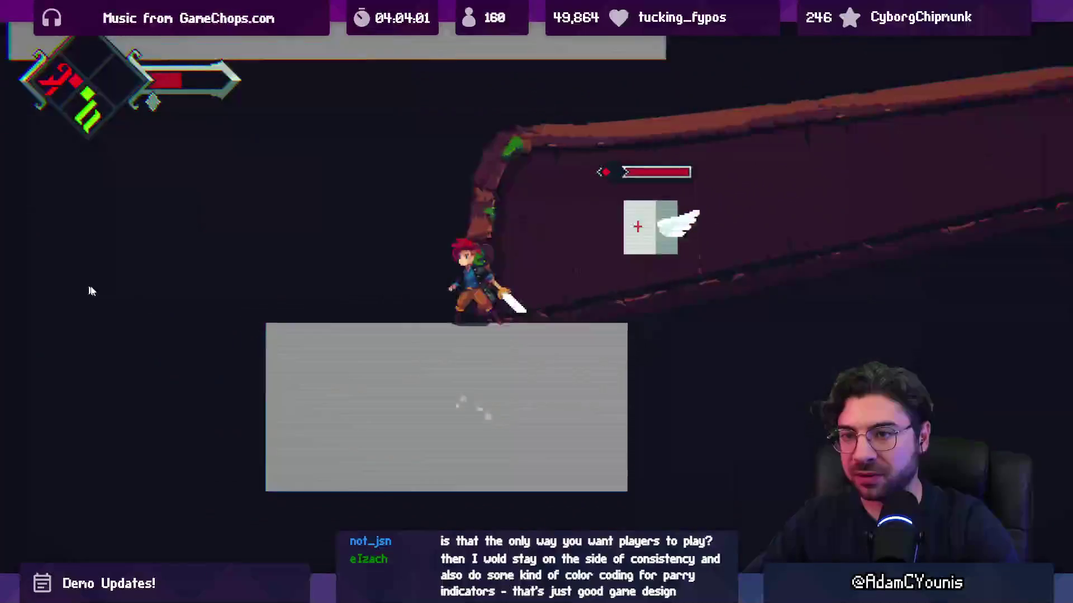
{"action": "key", "text": "Right"}
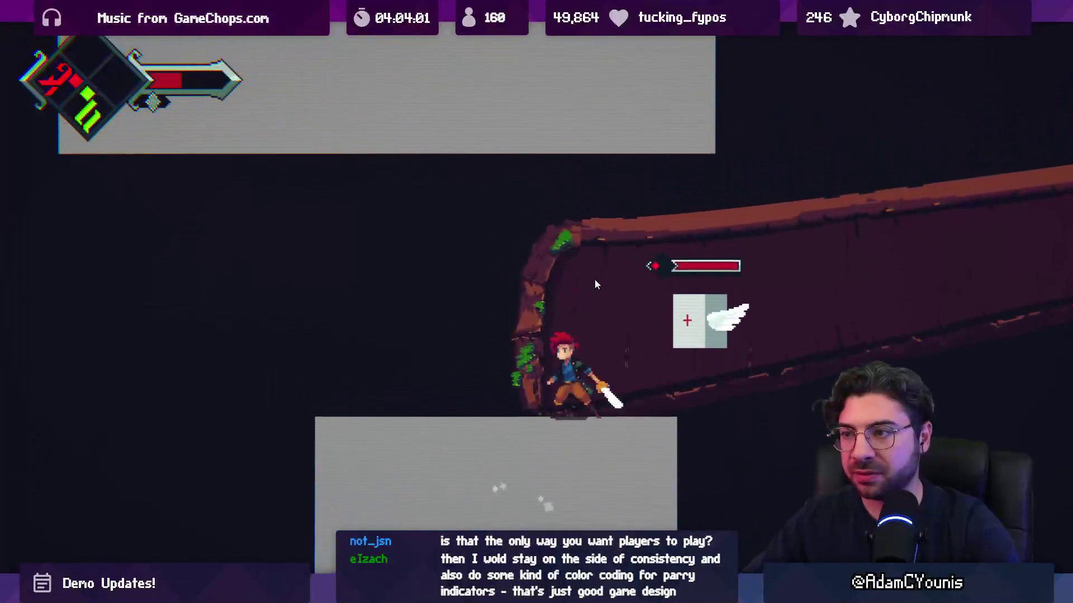
{"action": "key", "text": "x"}
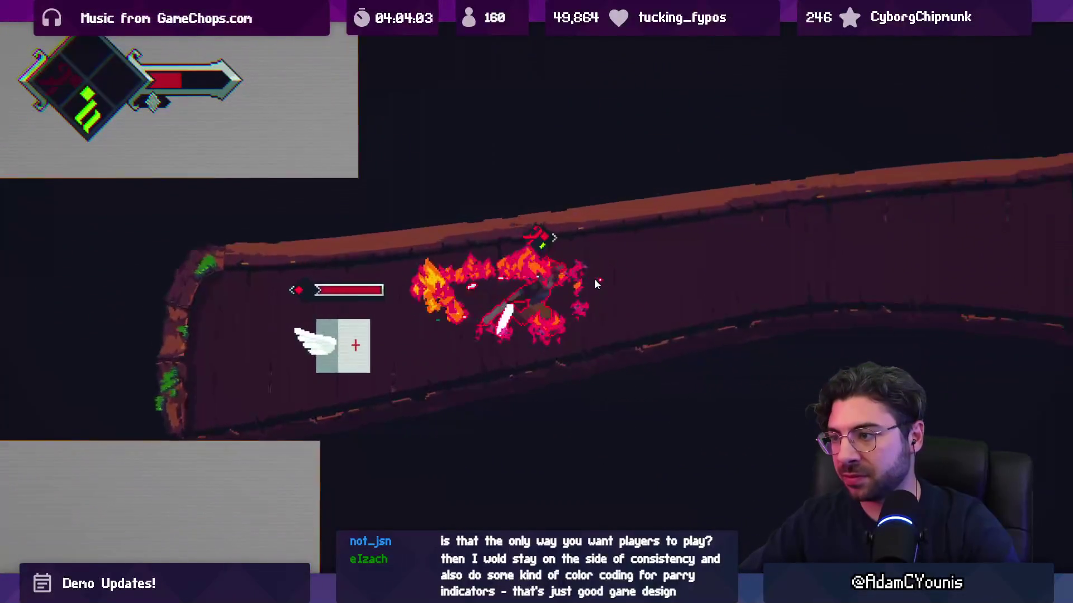
{"action": "key", "text": "Left"}
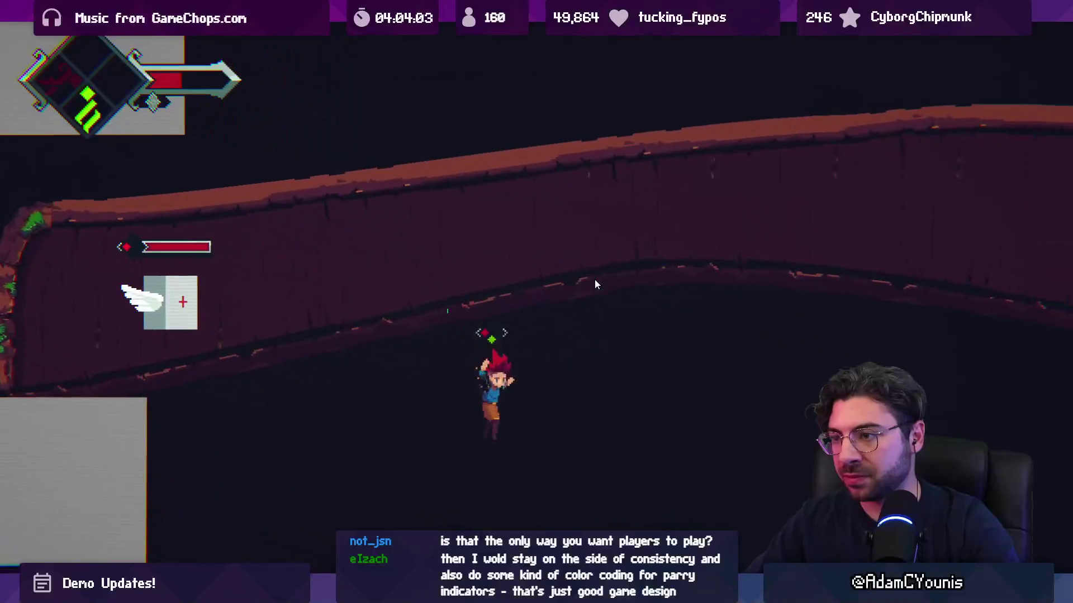
{"action": "key", "text": "Right"}
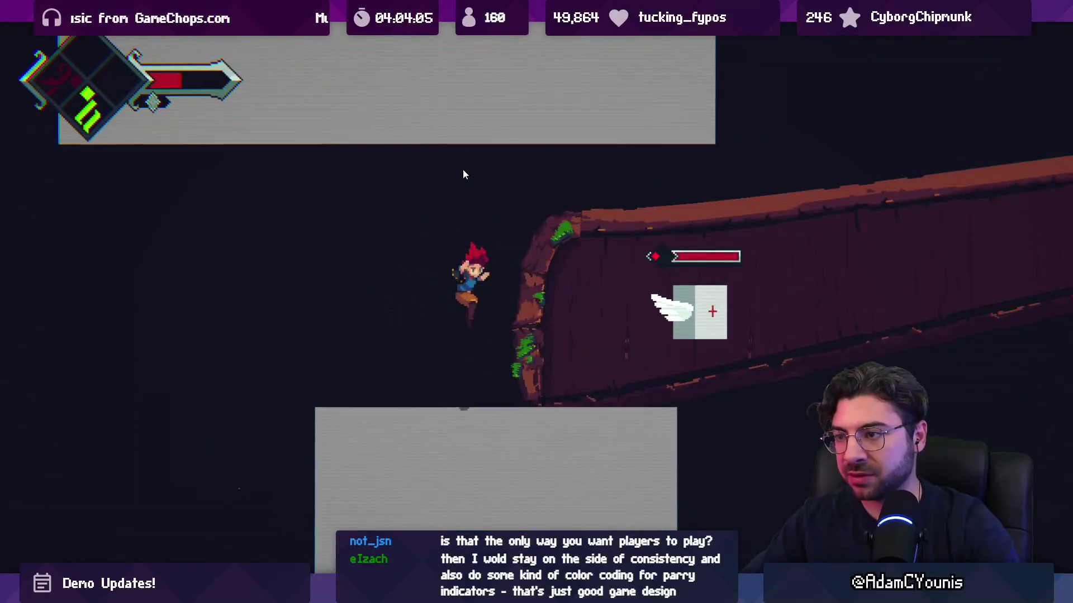
{"action": "key", "text": "Right"}
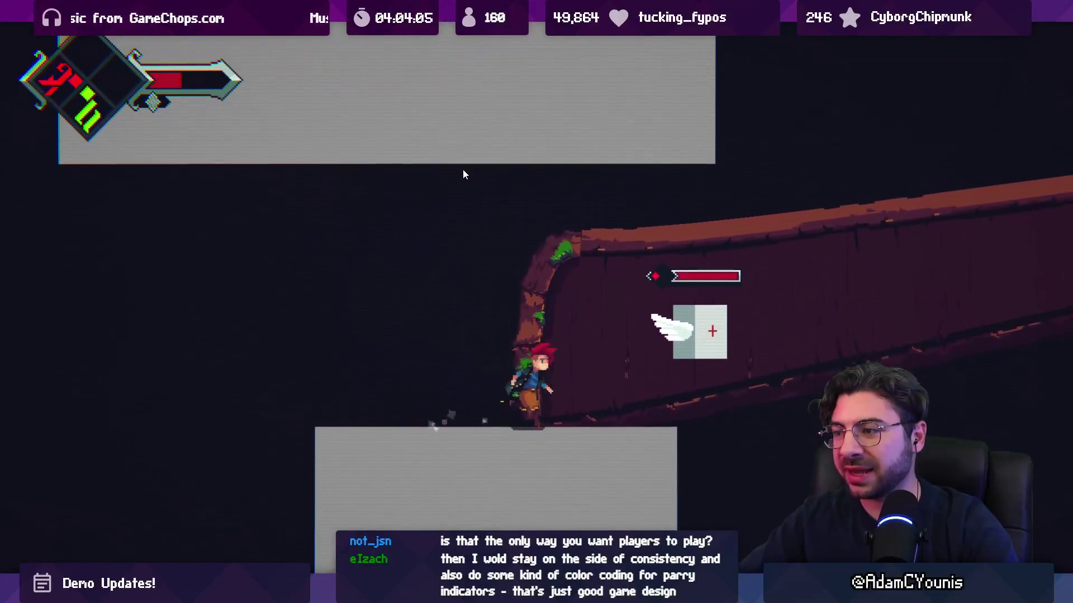
{"action": "key", "text": "space"}
{"action": "key", "text": "x"}
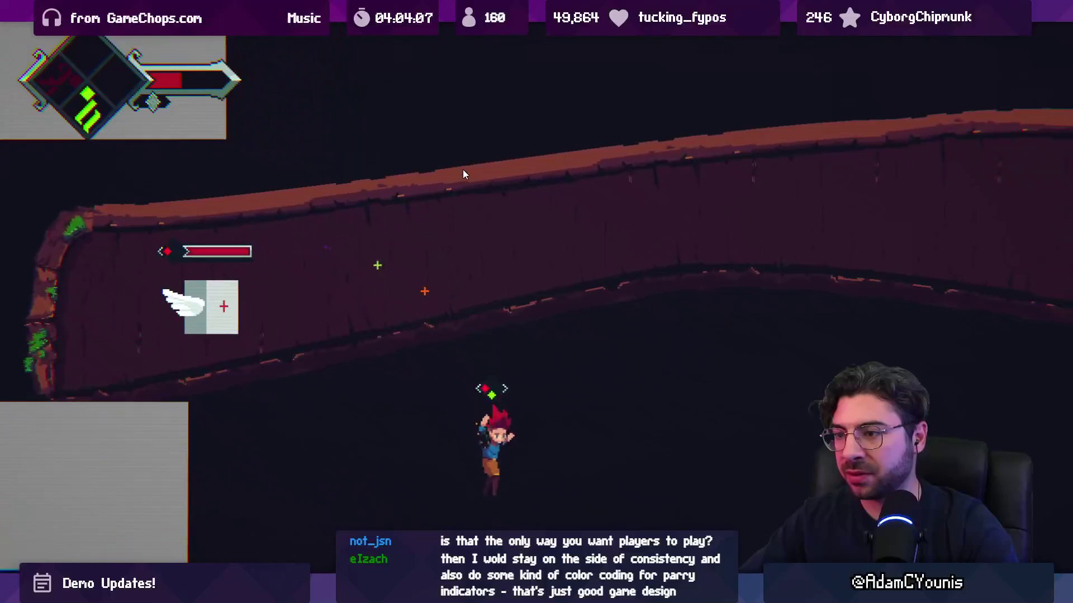
{"action": "key", "text": "Right"}
{"action": "key", "text": "space"}
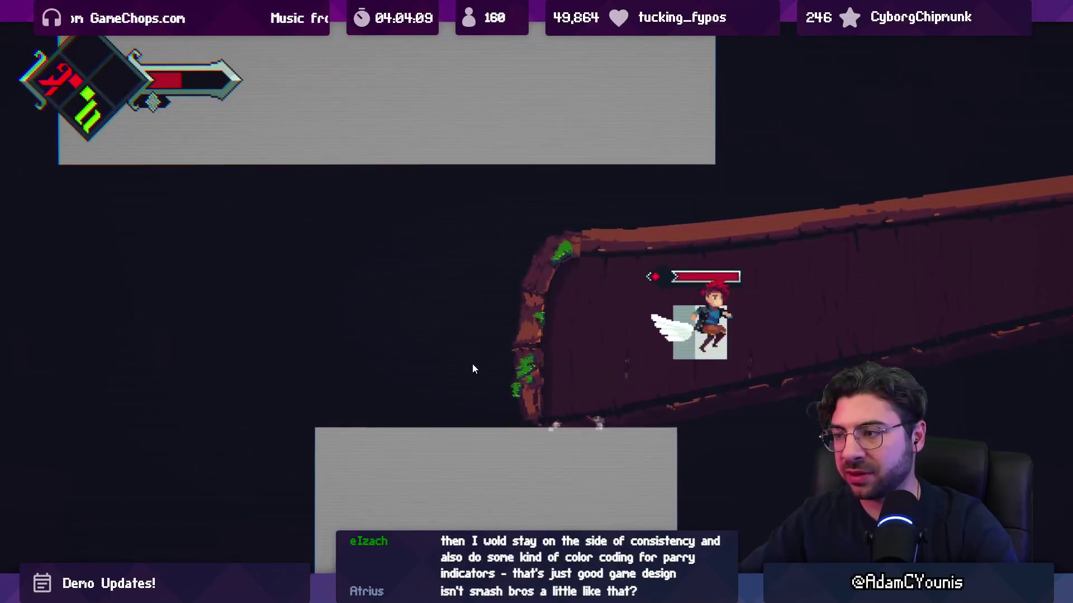
{"action": "key", "text": "x"}
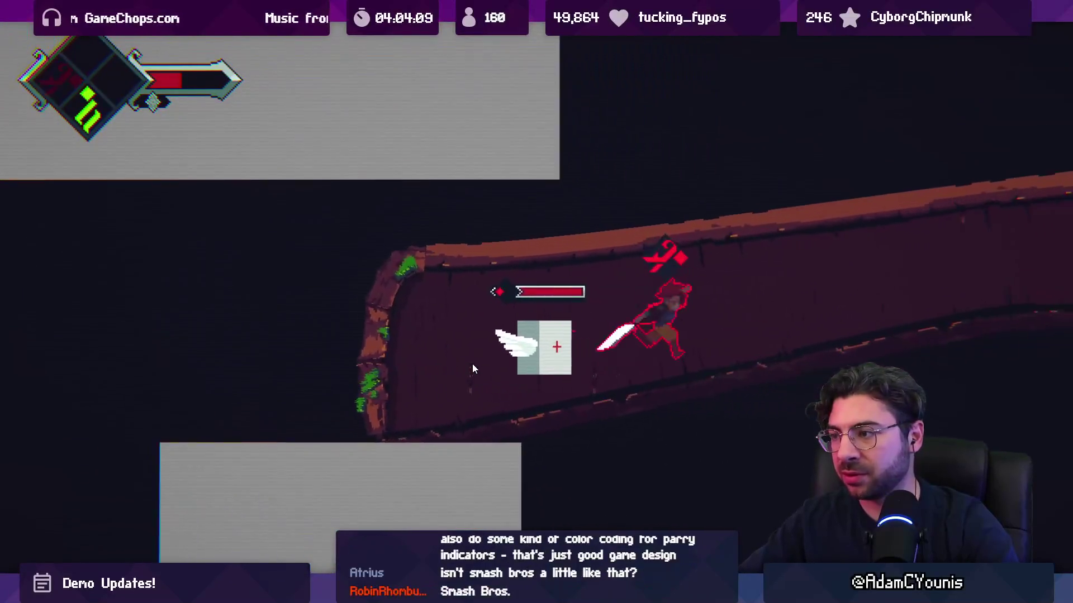
{"action": "key", "text": "Left"}
{"action": "key", "text": "space"}
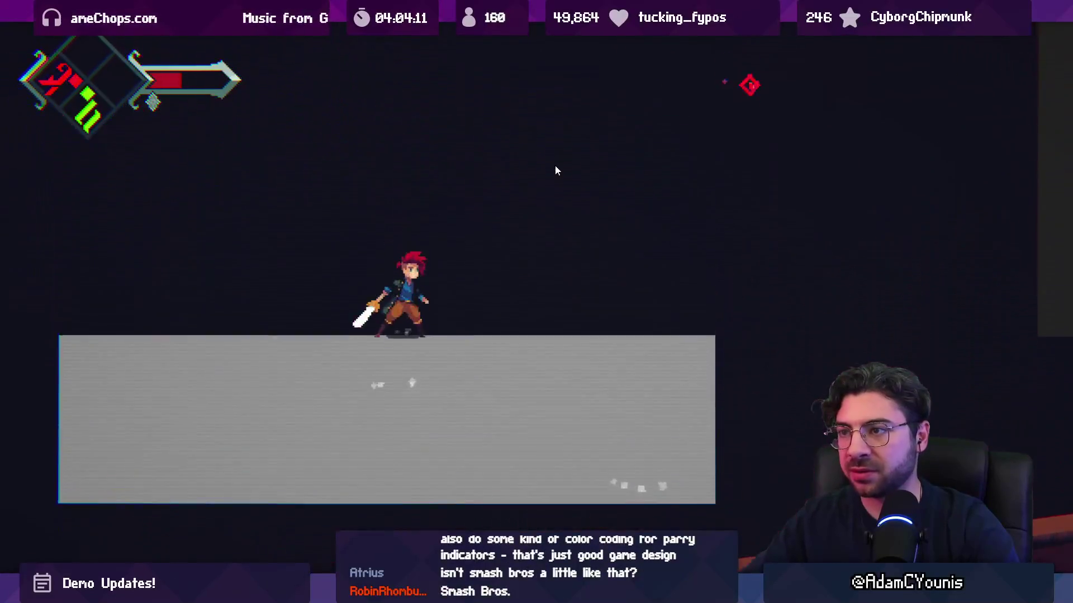
{"action": "key", "text": "Right"}
{"action": "key", "text": "space"}
{"action": "key", "text": "x"}
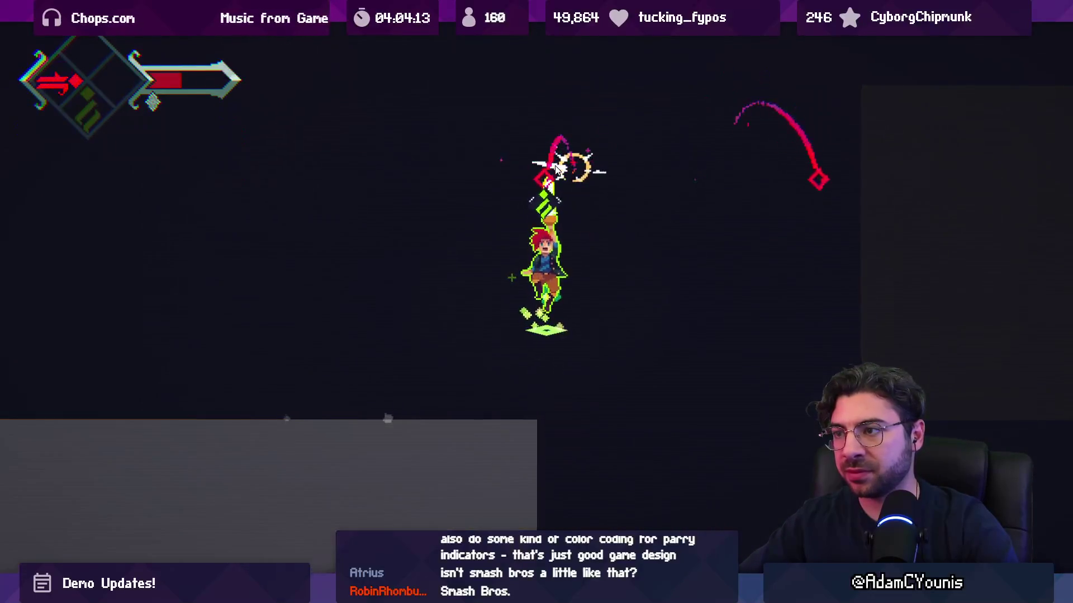
{"action": "key", "text": "Left"}
{"action": "key", "text": "x"}
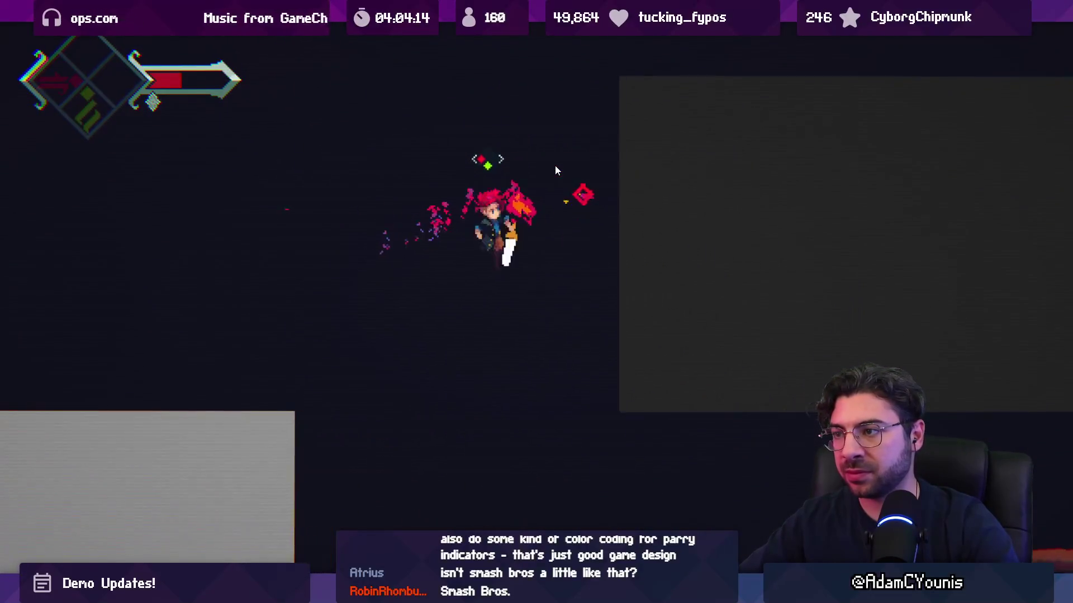
{"action": "key", "text": "x"}
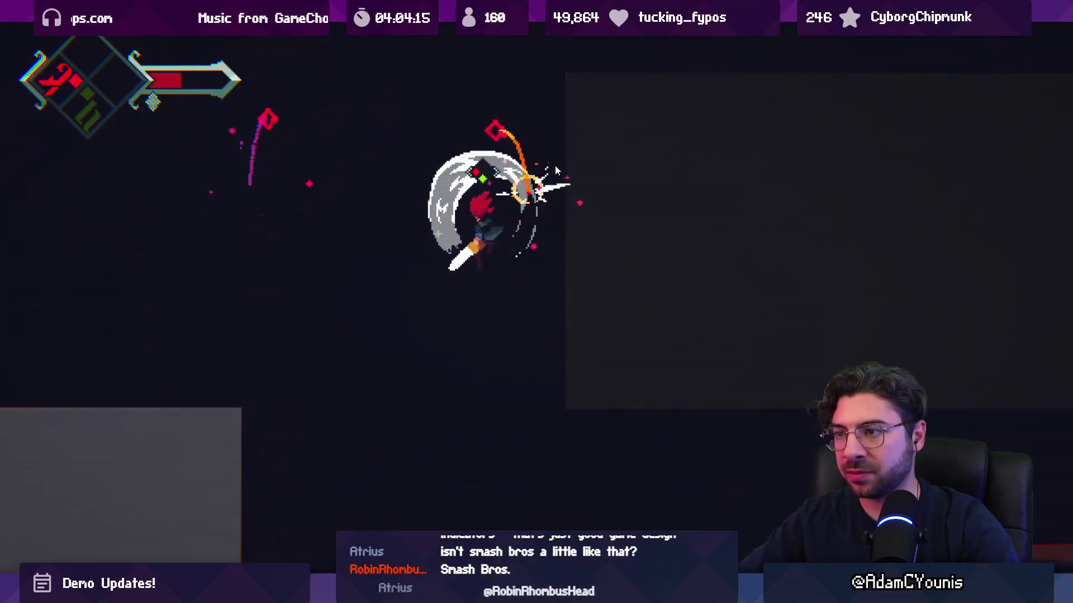
{"action": "key", "text": "Left"}
{"action": "key", "text": "x"}
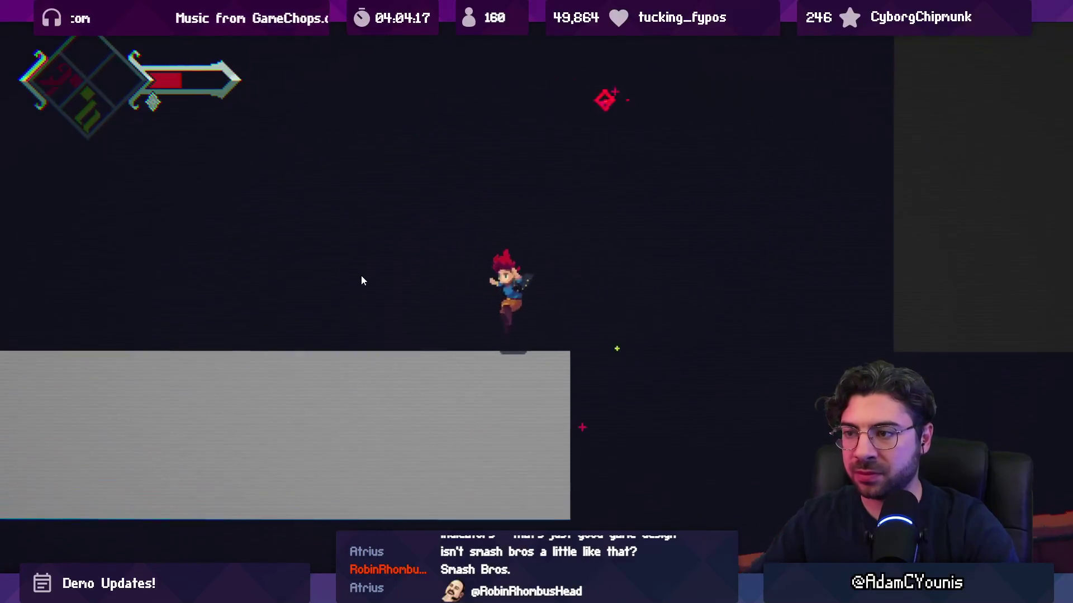
{"action": "key", "text": "x"}
{"action": "key", "text": "Right"}
{"action": "key", "text": "x"}
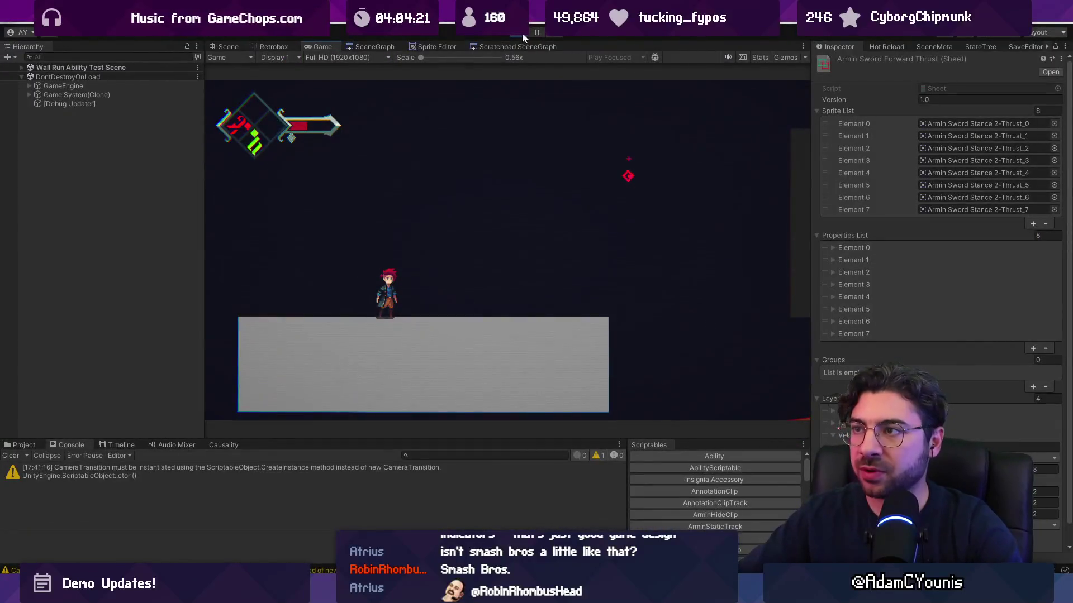
Step: Stop the test play session and zoom into the full scene graph canvas
{"action": "left_click", "coordinate": [521, 33]}
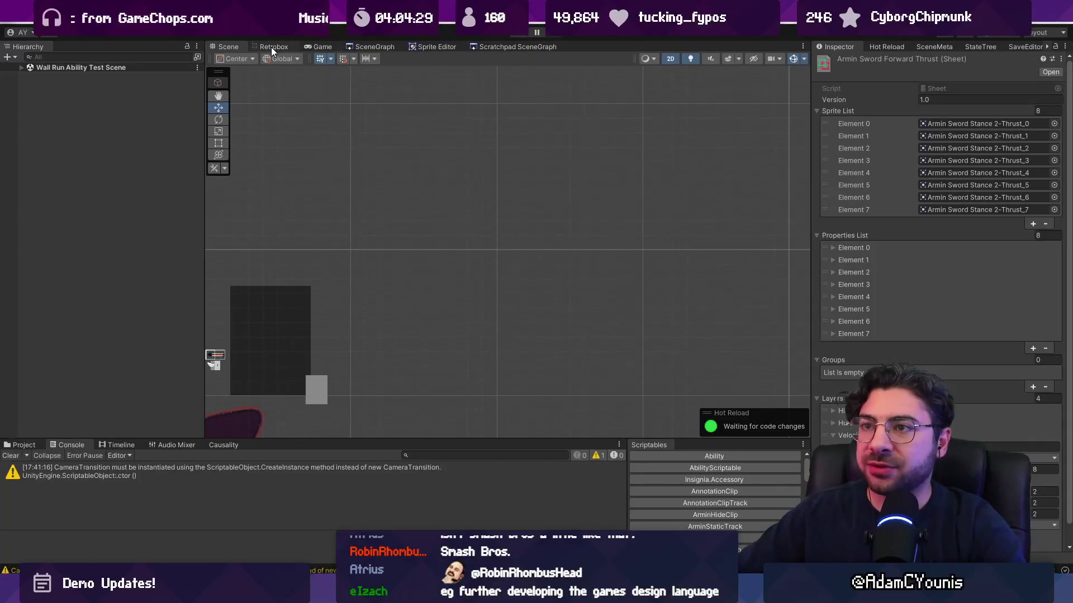
{"action": "left_click", "coordinate": [371, 46]}
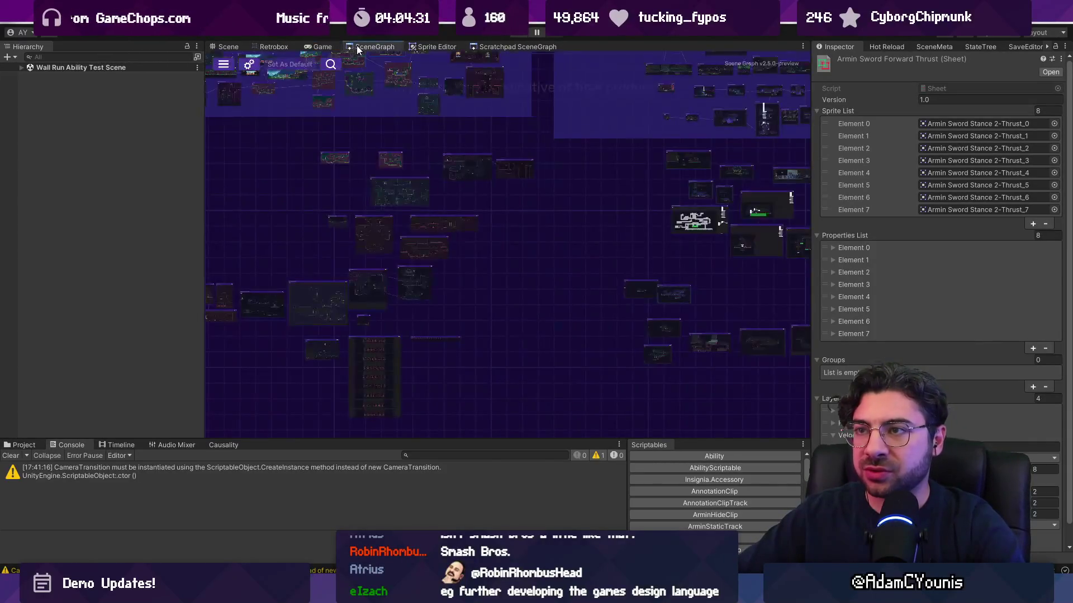
{"action": "scroll", "coordinate": [363, 81], "scroll_direction": "up", "scroll_amount": 10}
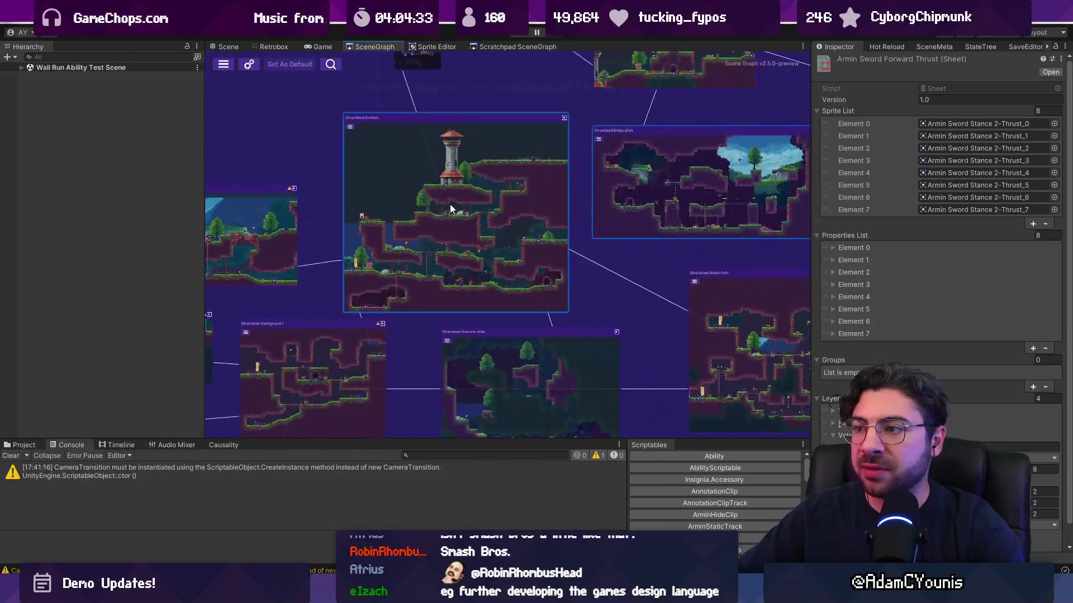
{"action": "scroll", "coordinate": [379, 178], "scroll_direction": "up", "scroll_amount": 1}
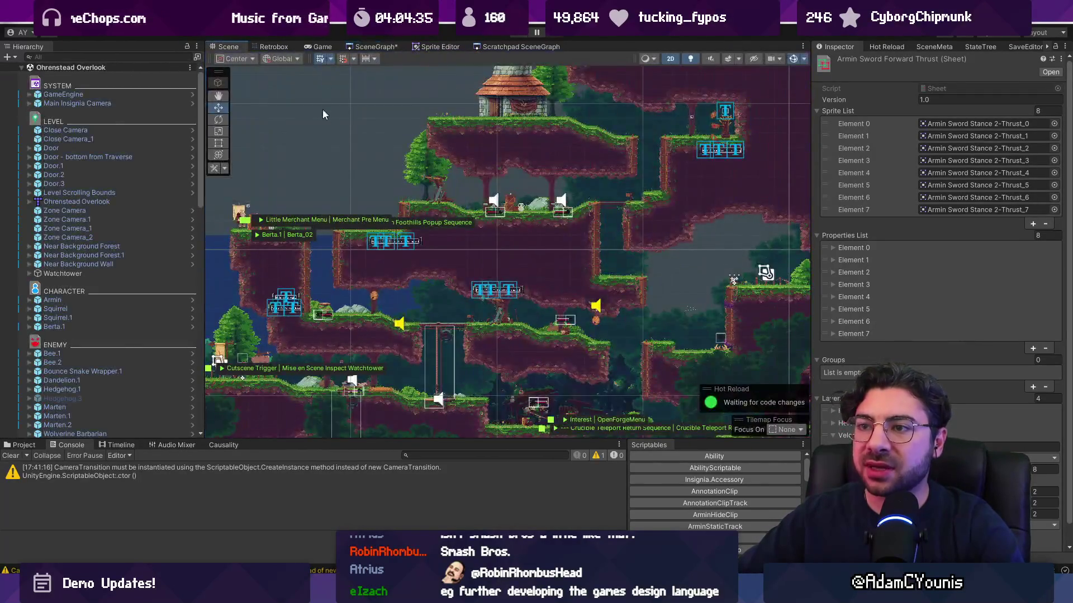
Step: In Aseprite, zoom in on the down-hit sword sprite and pick the marquee tool
{"action": "key", "text": "alt+Tab"}
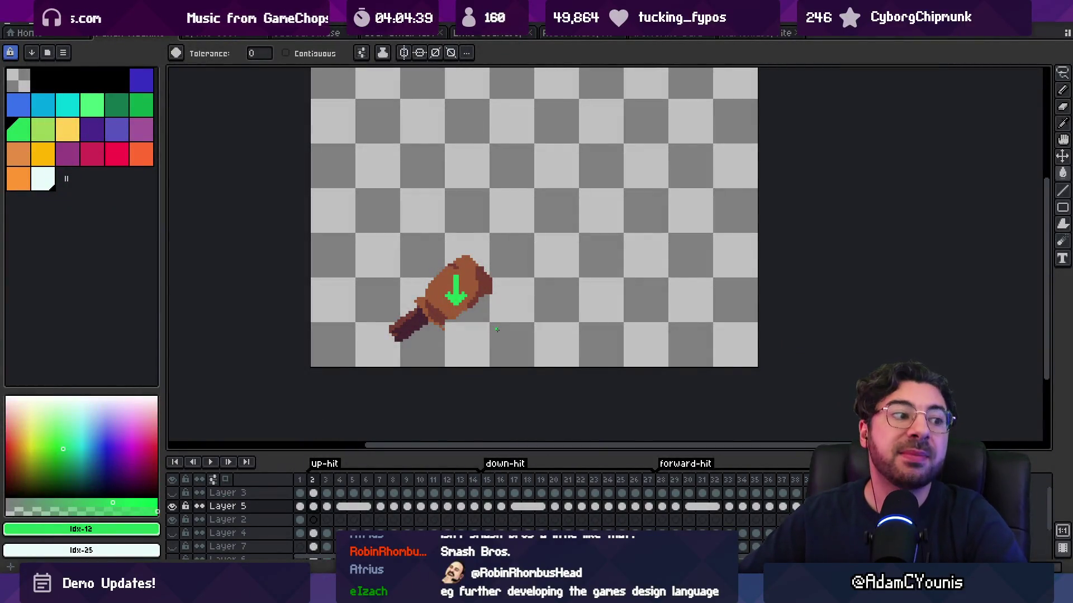
{"action": "scroll", "coordinate": [490, 294], "scroll_direction": "down", "scroll_amount": 2}
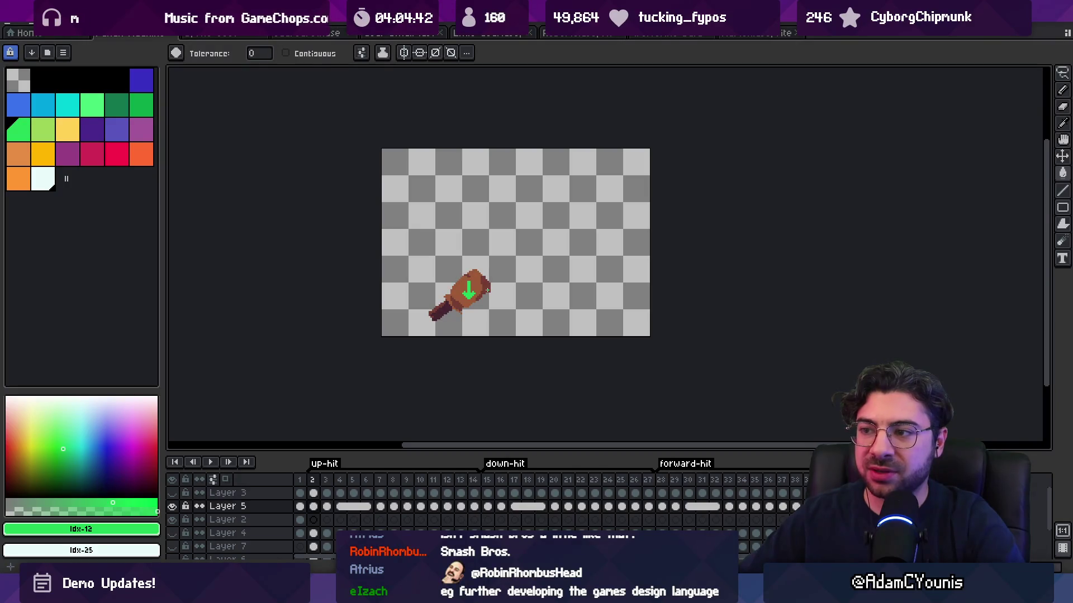
{"action": "scroll", "coordinate": [487, 290], "scroll_direction": "up", "scroll_amount": 2}
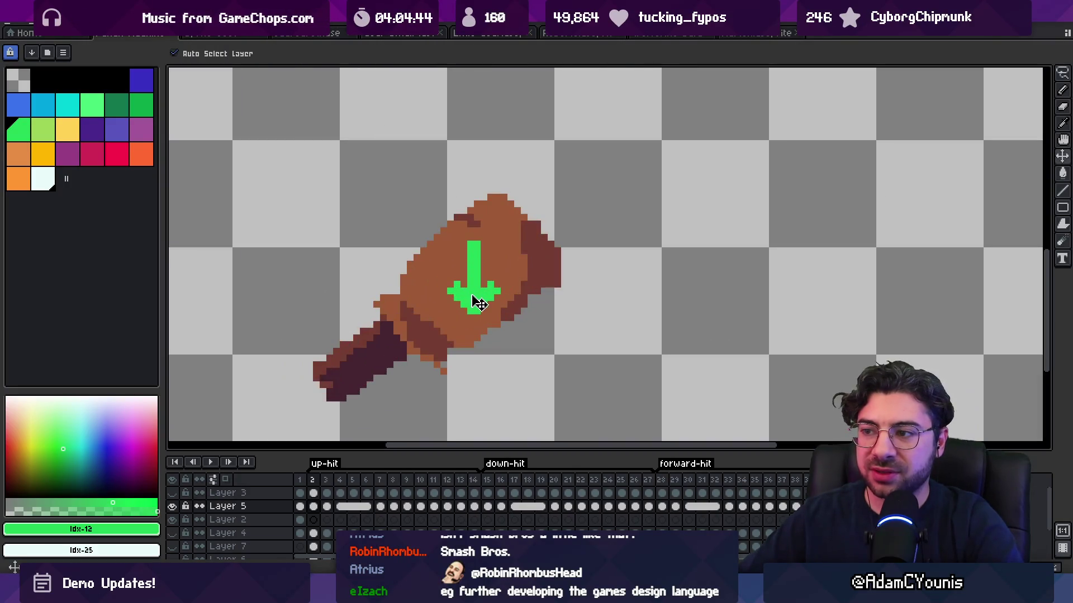
{"action": "key", "text": "m"}
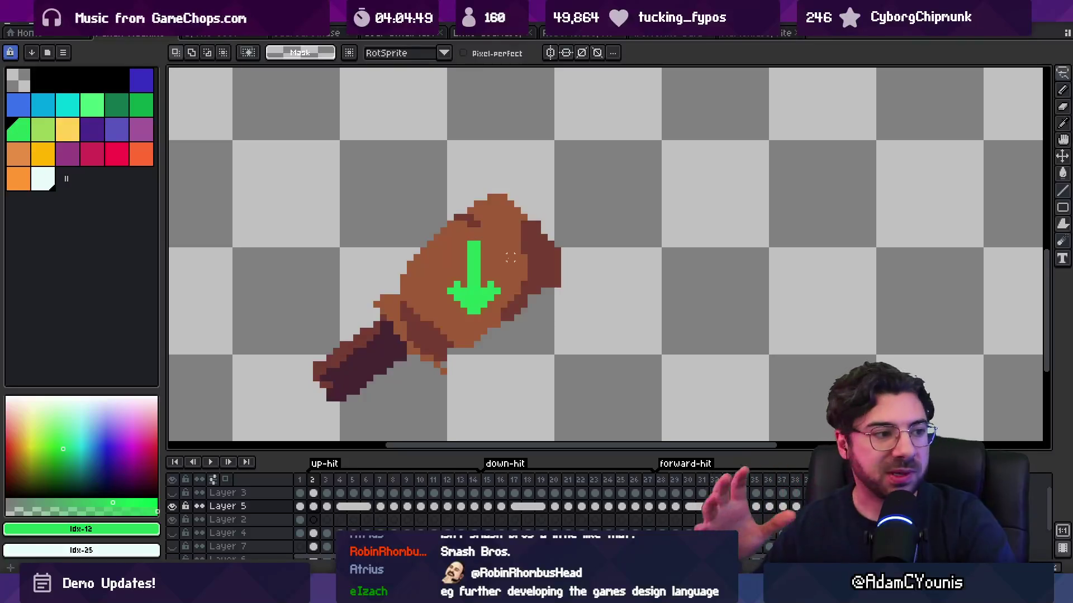
Step: Back in Unity, start Play mode to test the smears
{"action": "key", "text": "alt+Tab"}
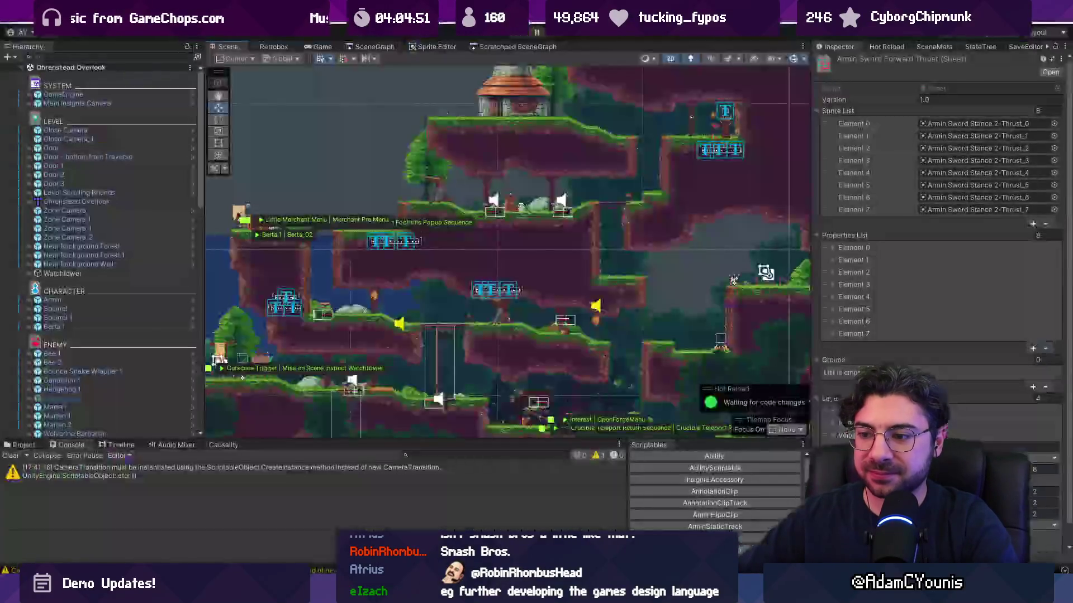
{"action": "scroll", "coordinate": [462, 329], "scroll_direction": "up", "scroll_amount": 3}
{"action": "scroll", "coordinate": [462, 329], "scroll_direction": "up", "scroll_amount": 4}
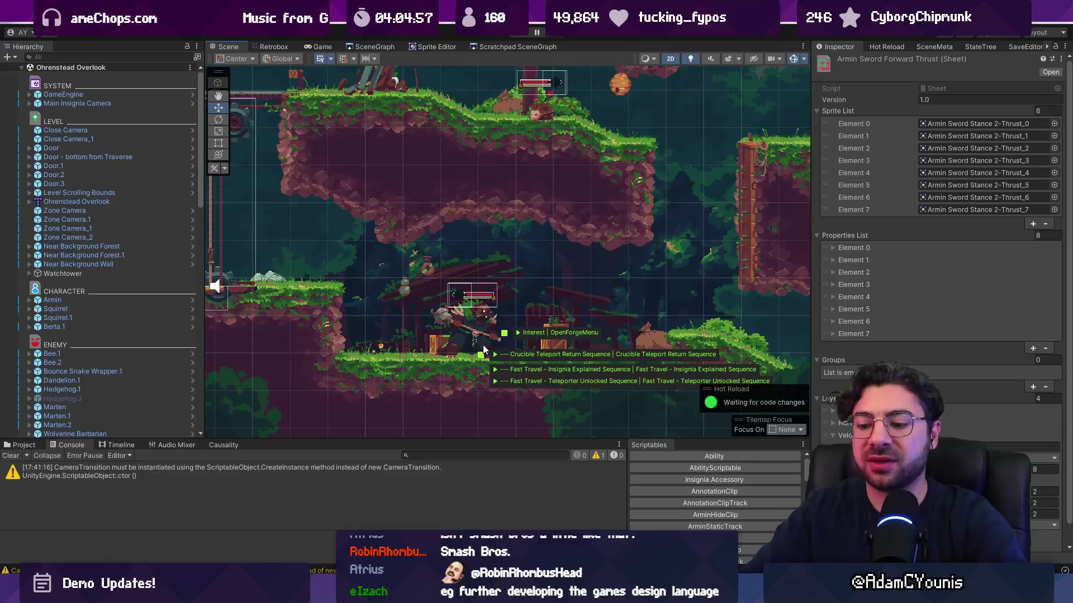
{"action": "key", "text": "ctrl+p"}
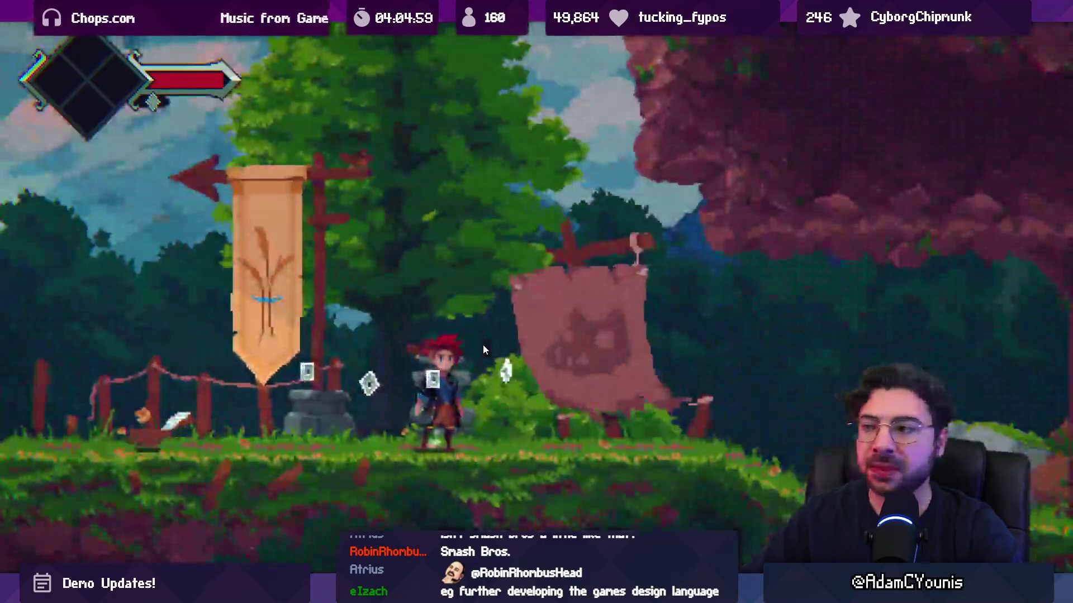
Step: Slash the forest enemy repeatedly to check the hit smears, then grab the cheese
{"action": "key", "text": "Right"}
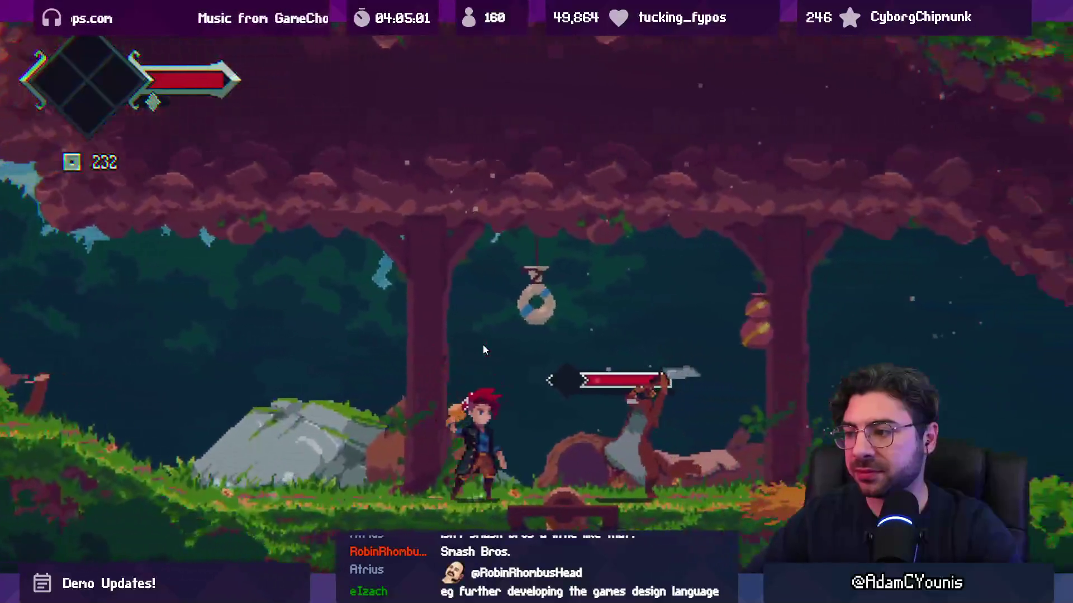
{"action": "key", "text": "x"}
{"action": "key", "text": "space"}
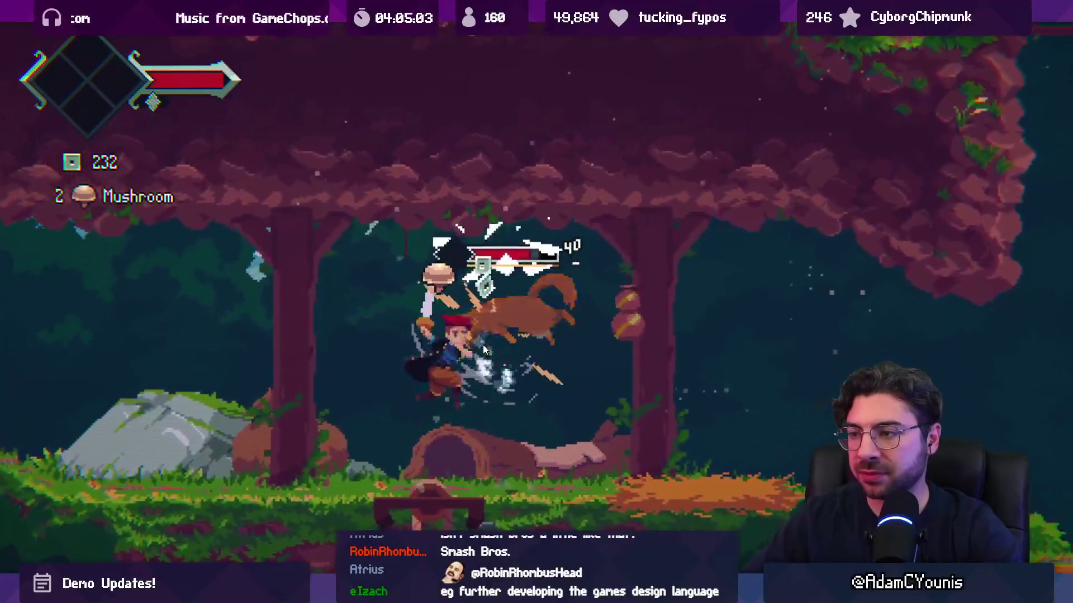
{"action": "key", "text": "Right"}
{"action": "key", "text": "x"}
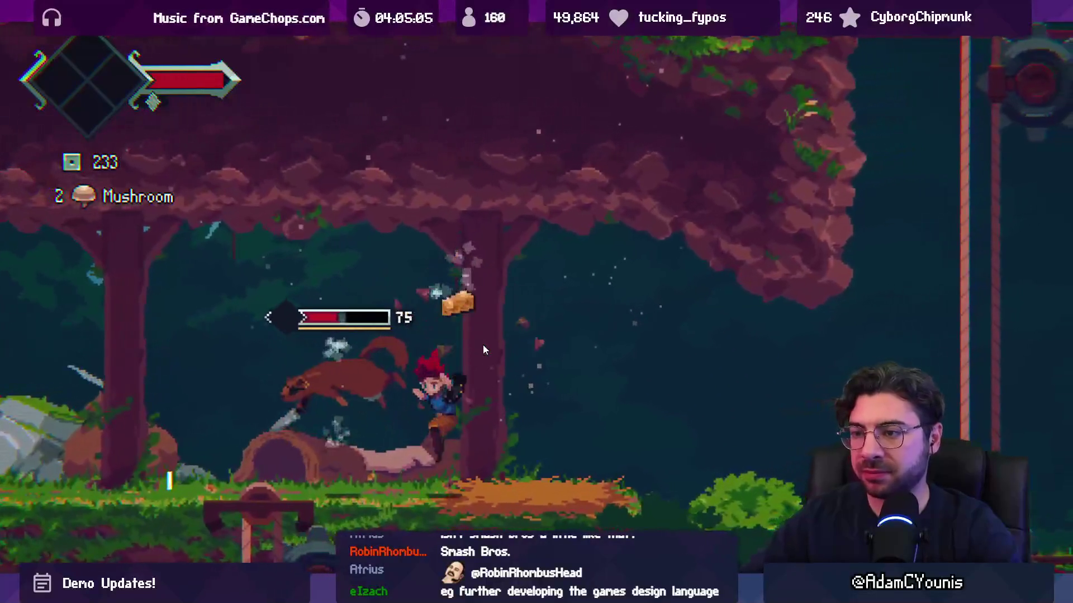
{"action": "key", "text": "Left"}
{"action": "key", "text": "x"}
{"action": "key", "text": "x"}
{"action": "key", "text": "x"}
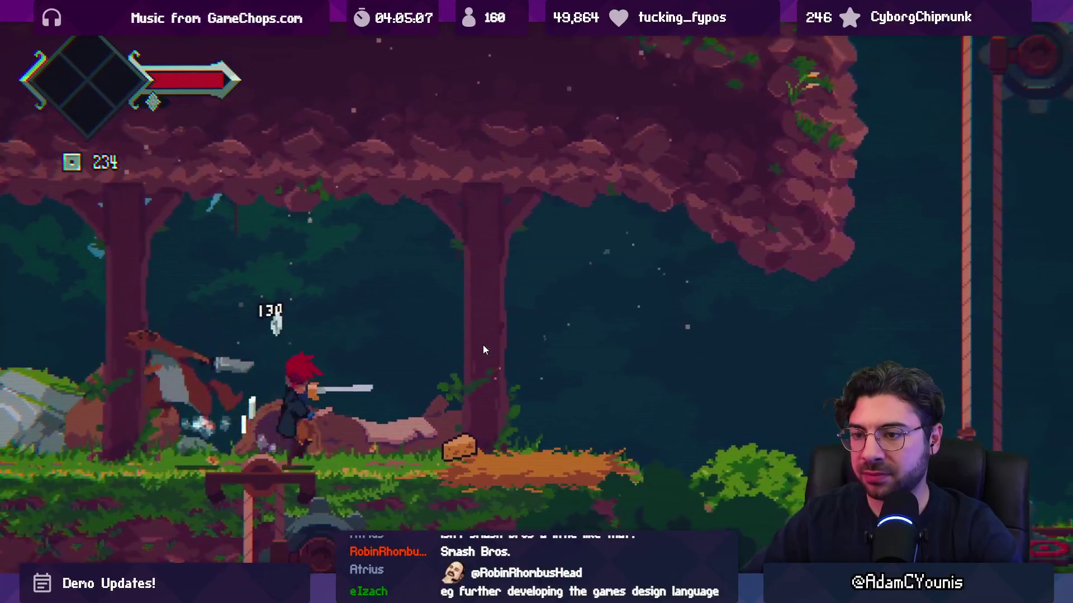
{"action": "key", "text": "Right"}
{"action": "key", "text": "space"}
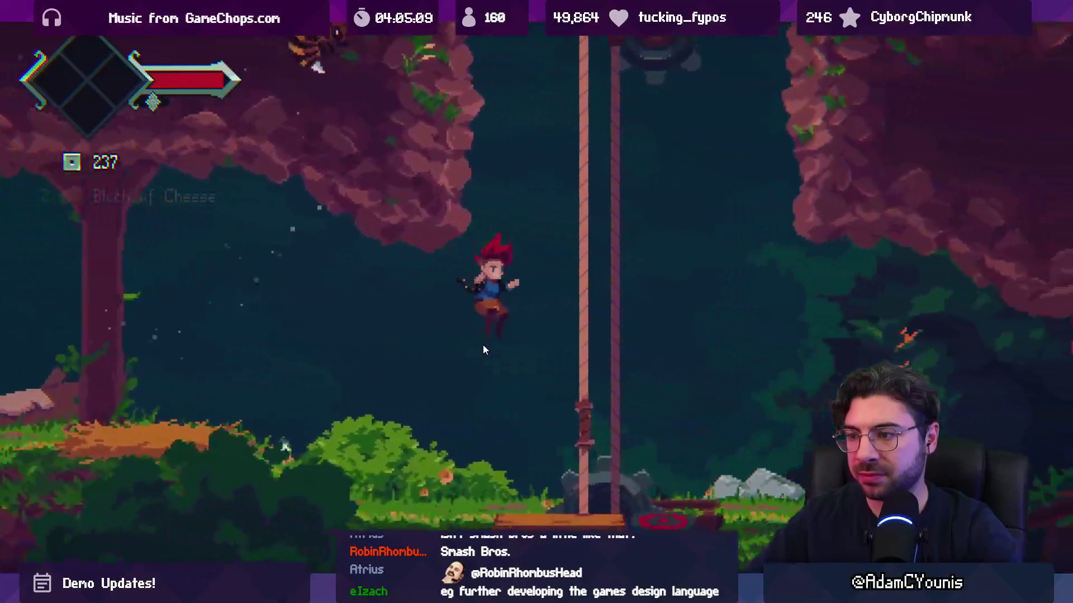
{"action": "key", "text": "shift+space"}
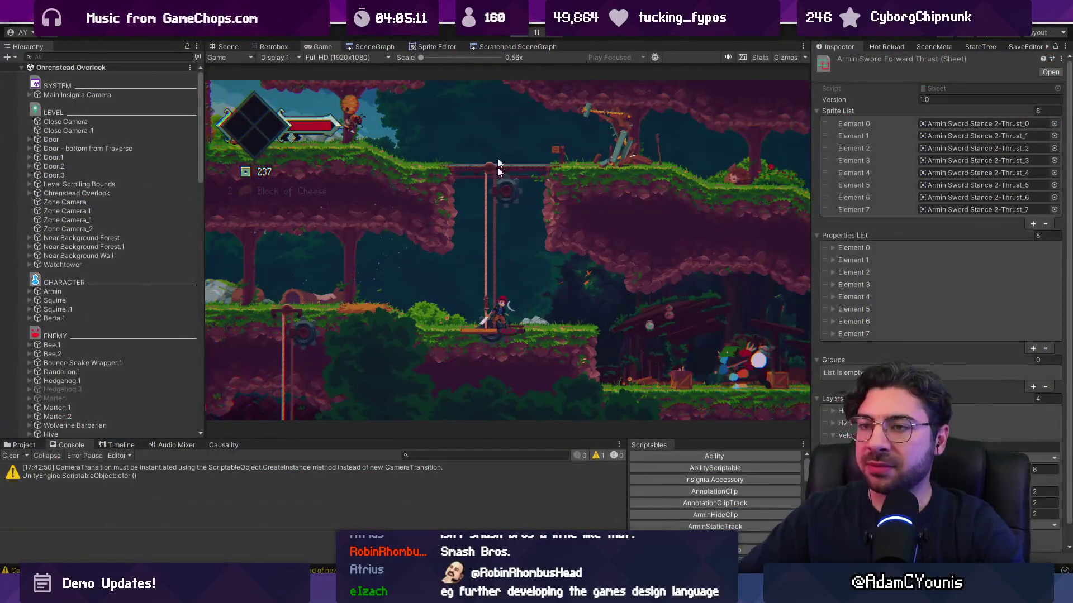
Step: Switch Unity to the Scene view, then search 'lenxen .ase' and open Lenxen.aseprite
{"action": "key", "text": "ctrl+1"}
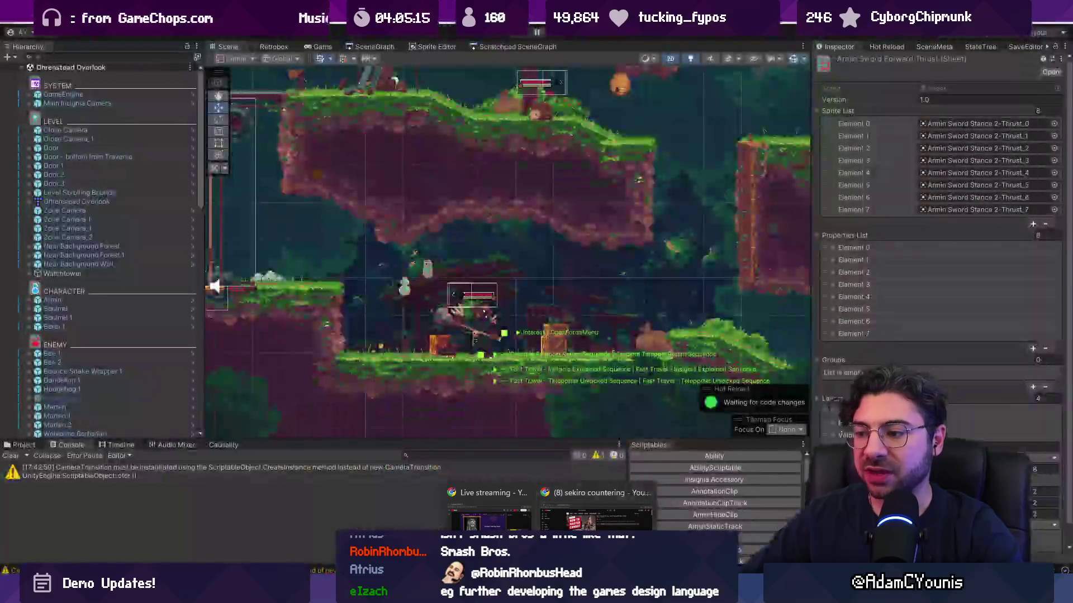
{"action": "key", "text": "alt+Tab"}
{"action": "key", "text": "Return"}
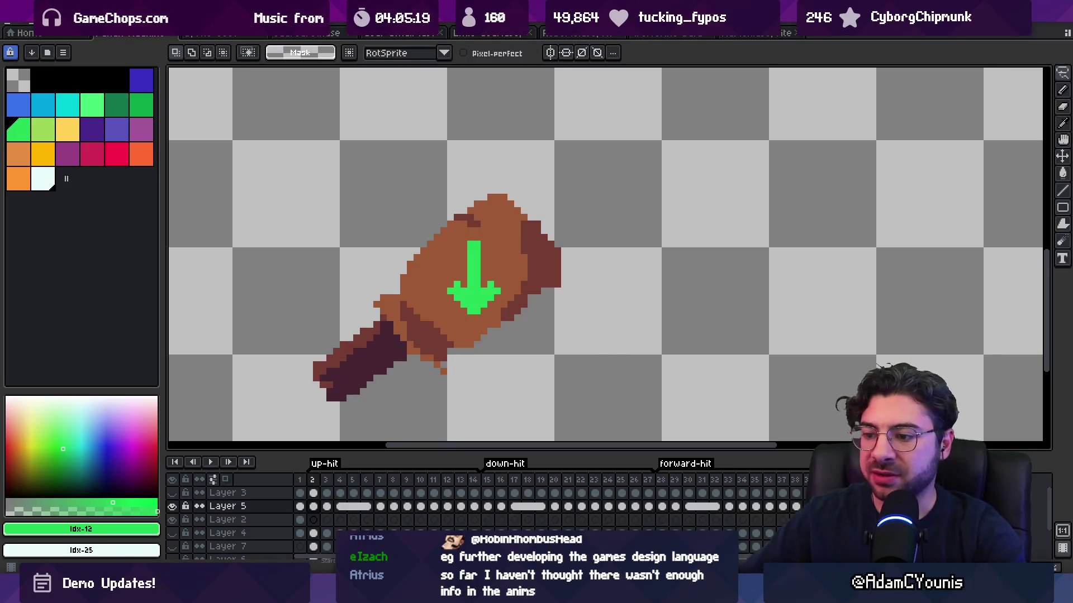
{"action": "key", "text": "alt+Tab"}
{"action": "type", "text": "lenxen"}
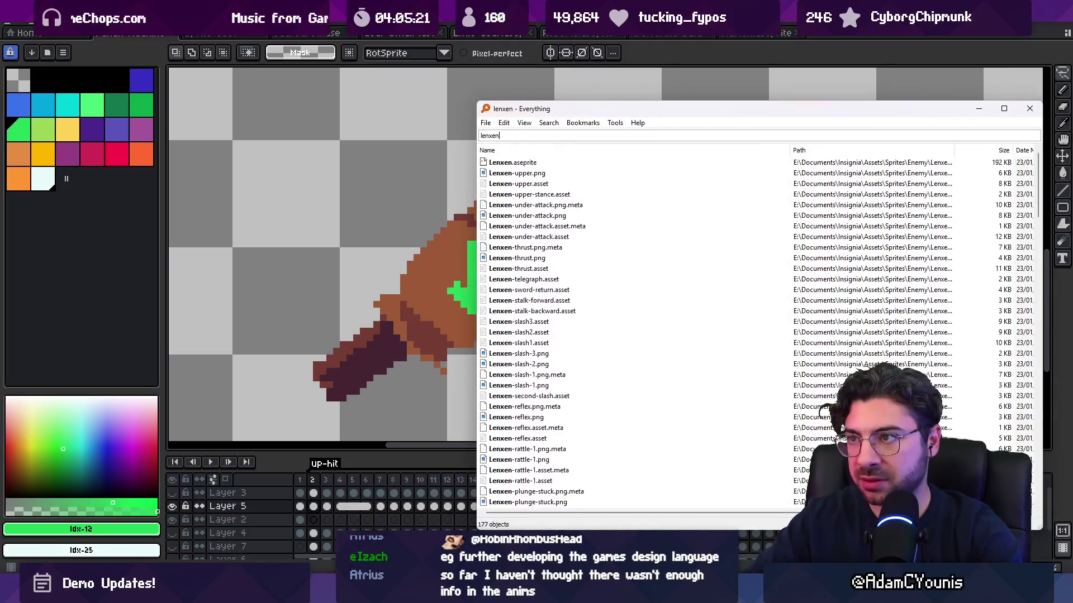
{"action": "type", "text": " .ase"}
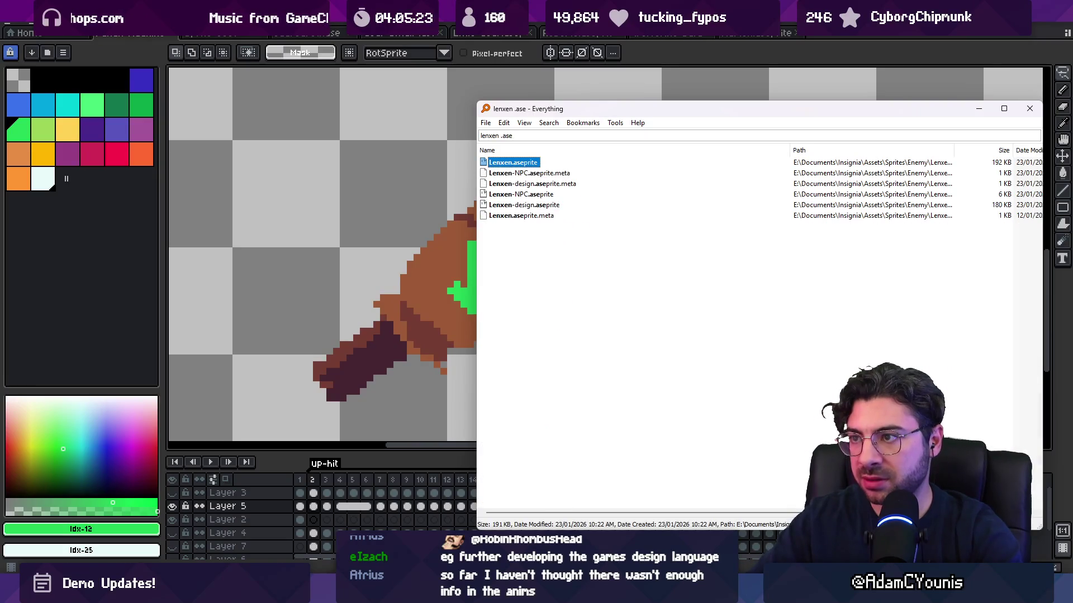
{"action": "key", "text": "Return"}
Step: Select Lenxen's overhead-attack frames 66–72 on the timeline and play them back
{"action": "scroll", "coordinate": [496, 503], "scroll_direction": "right", "scroll_amount": 10}
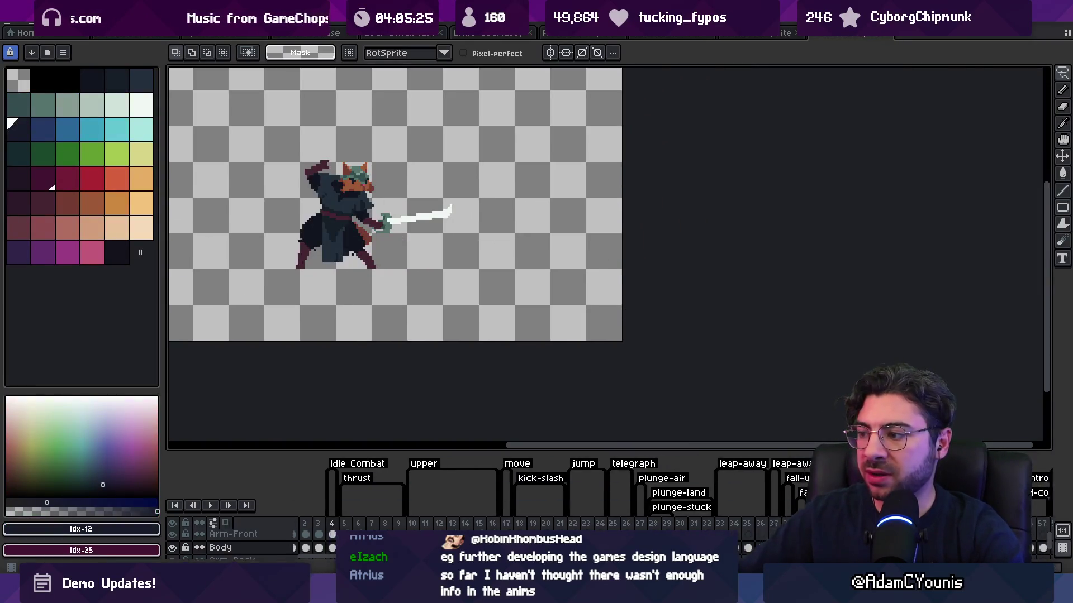
{"action": "left_click_drag", "start_coordinate": [496, 528], "coordinate": [793, 523]}
{"action": "key", "text": "Return"}
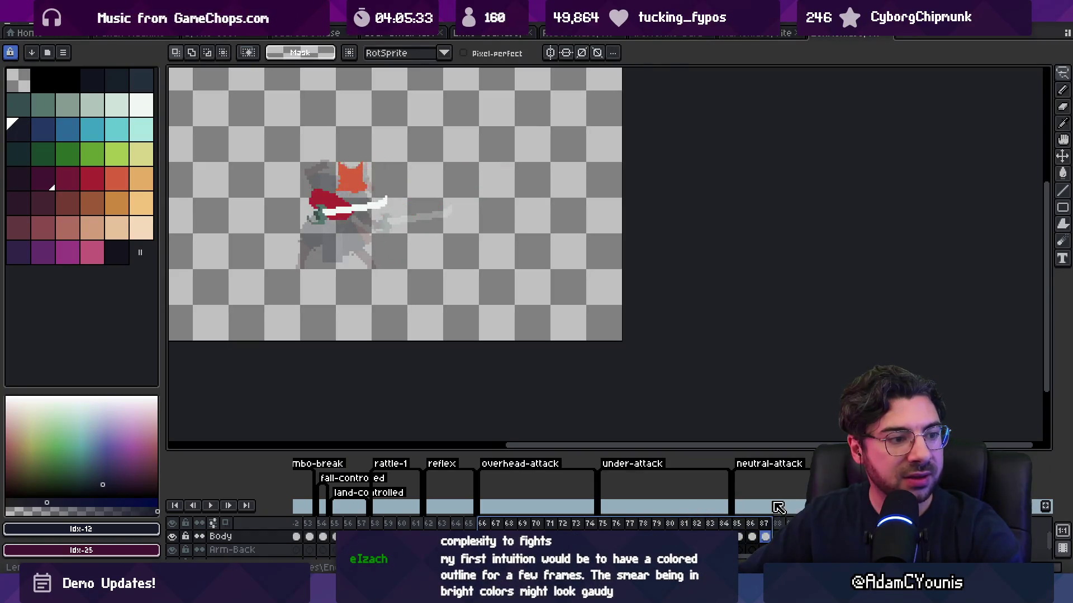
Step: Load the Ohrenstead Under Tower room from the SceneGraph, play-test it, then stop the game
{"action": "key", "text": "alt+Tab"}
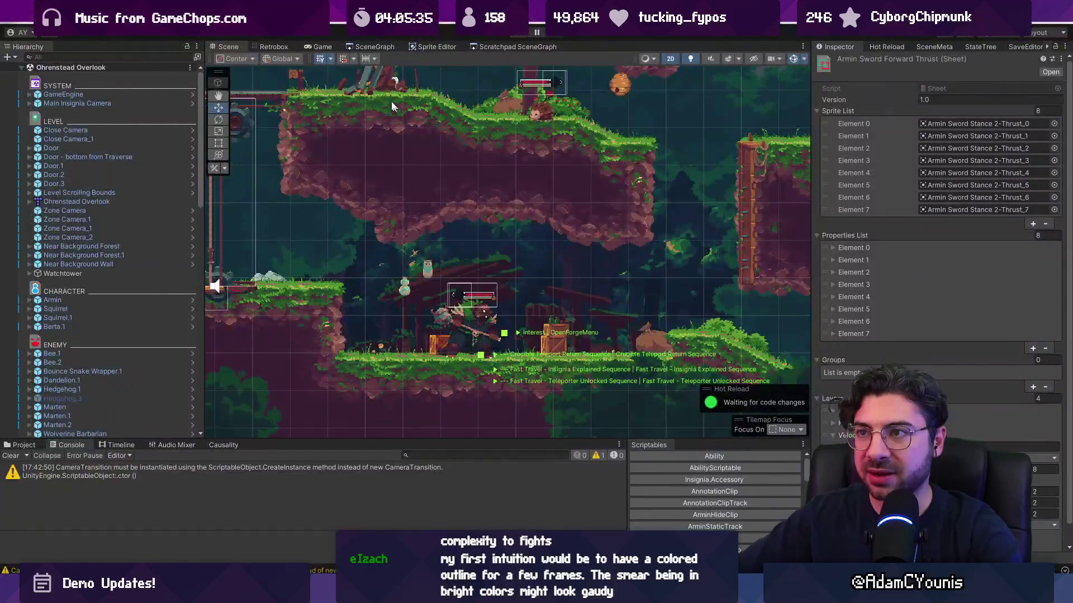
{"action": "left_click", "coordinate": [357, 47]}
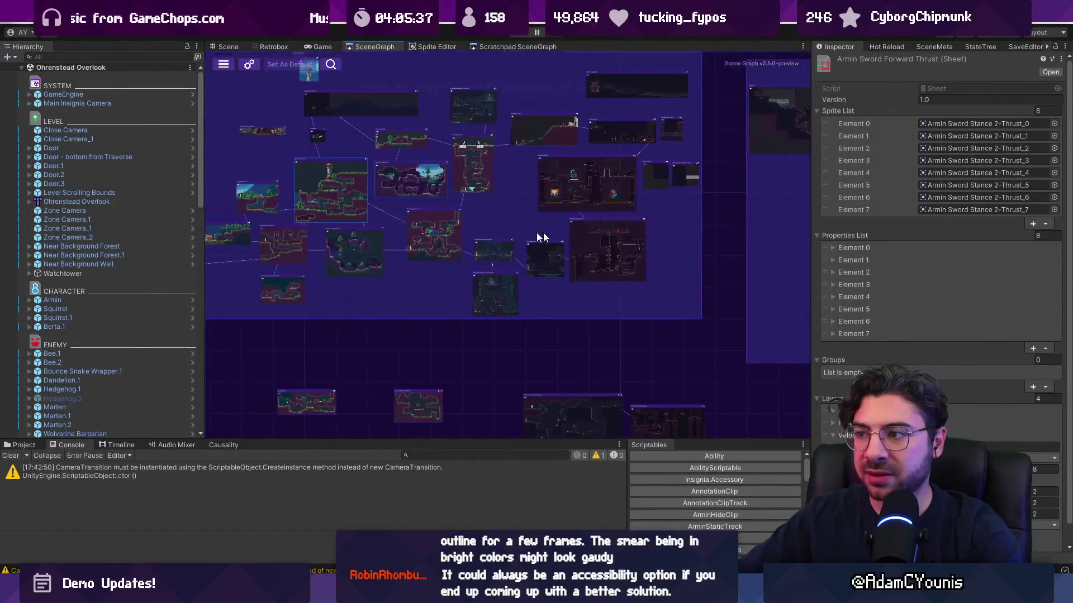
{"action": "scroll", "coordinate": [541, 279], "scroll_direction": "up", "scroll_amount": 5}
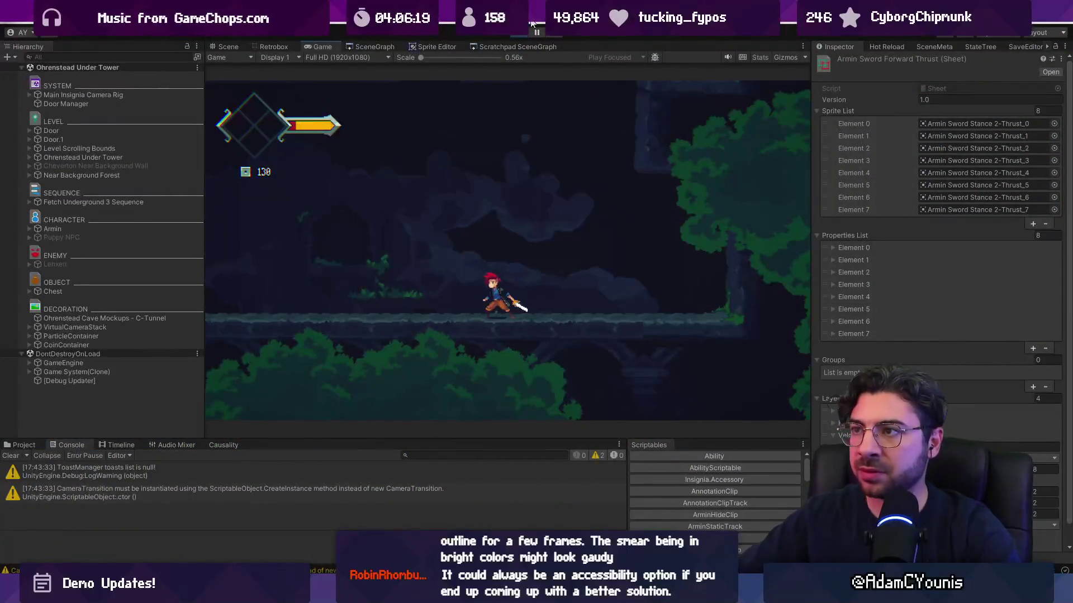
{"action": "left_click", "coordinate": [525, 31]}
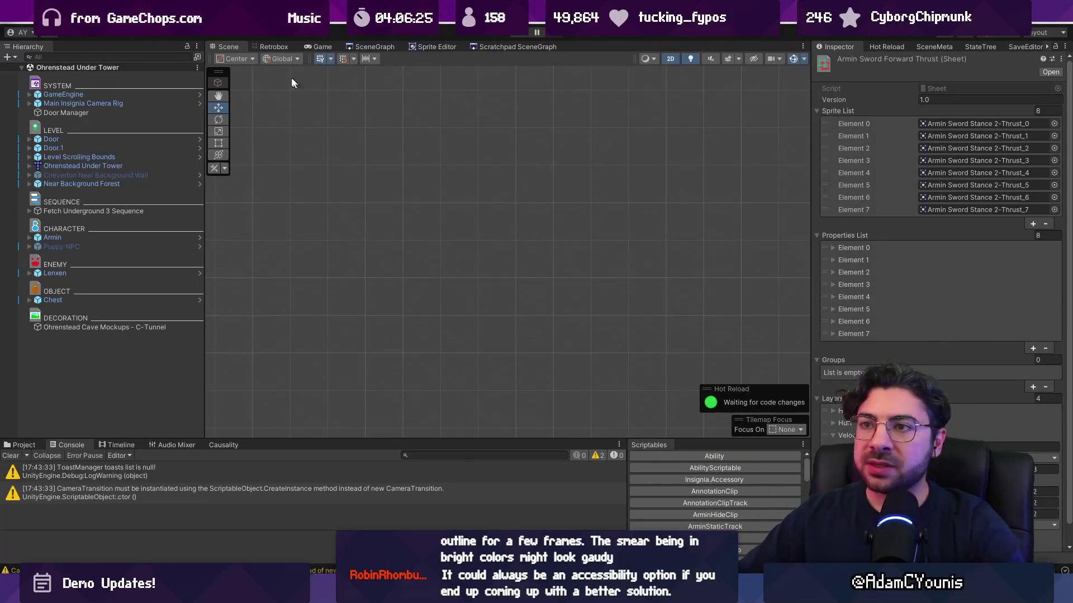
Step: Frame Near Background Forest in the Scene view and start Play mode in Ohrenstead Under Tower
{"action": "left_click", "coordinate": [138, 103]}
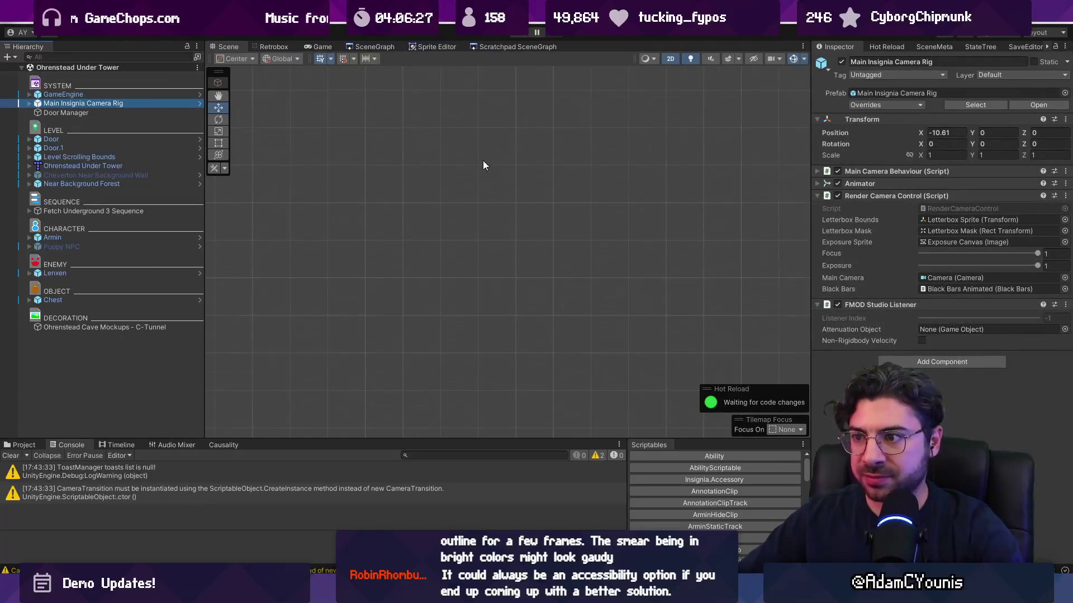
{"action": "double_click", "coordinate": [126, 184]}
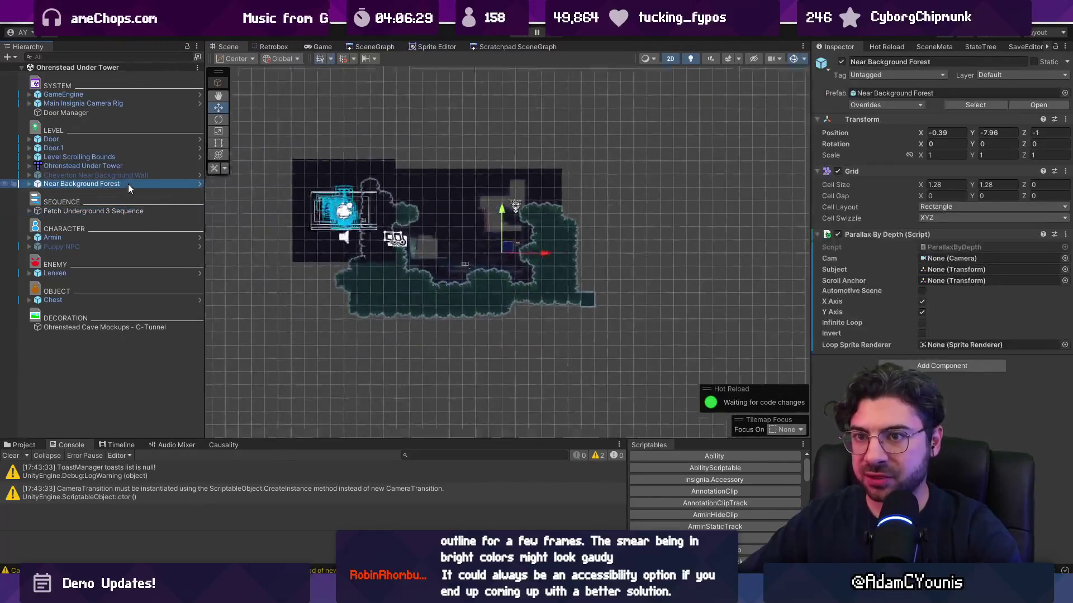
{"action": "scroll", "coordinate": [559, 274], "scroll_direction": "up", "scroll_amount": 4}
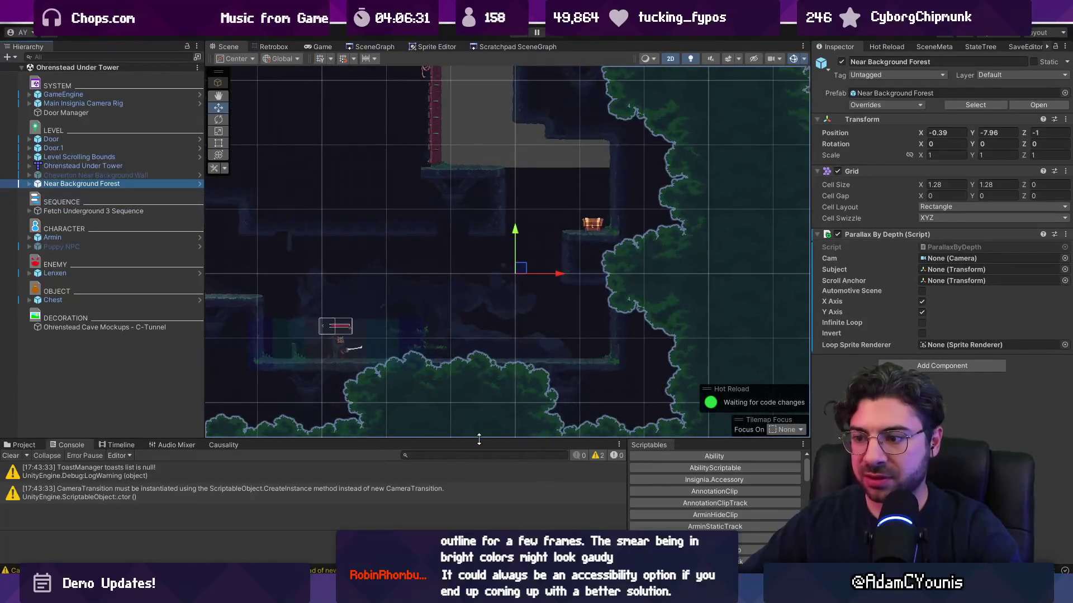
{"action": "left_click", "coordinate": [516, 35]}
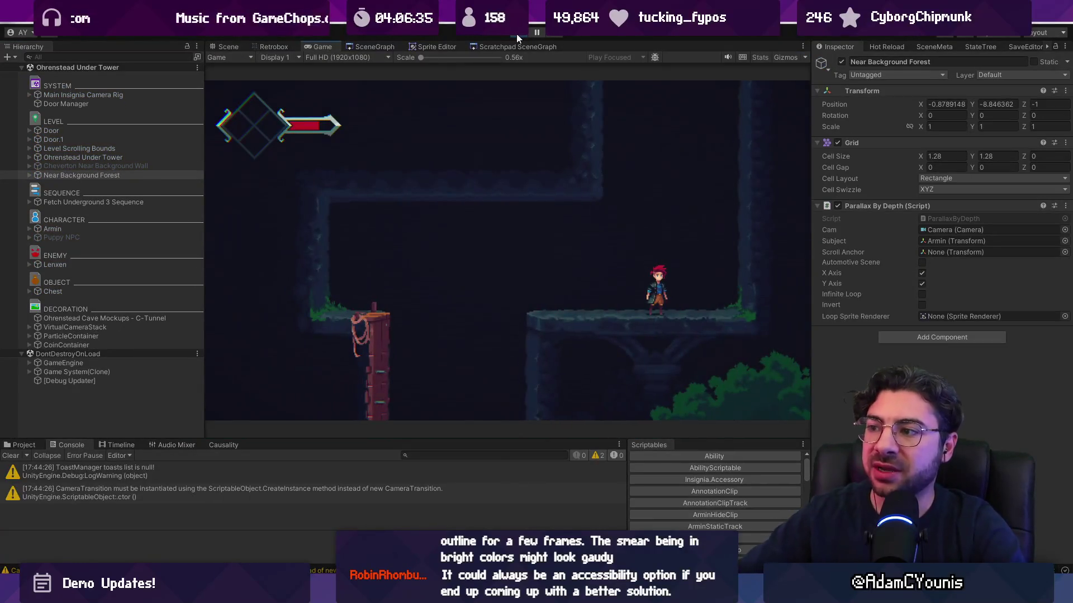
Step: Load the Ohrenstead Overlook zSide room and play-test Armin's hit smears against the red enemy
{"action": "left_click", "coordinate": [518, 35]}
{"action": "left_click", "coordinate": [373, 47]}
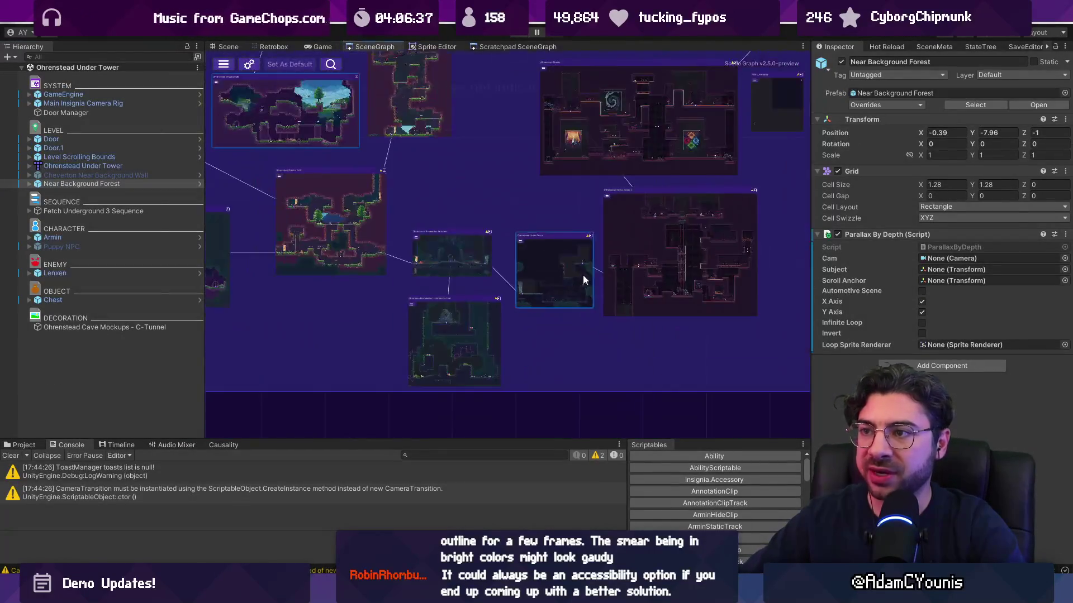
{"action": "double_click", "coordinate": [395, 221]}
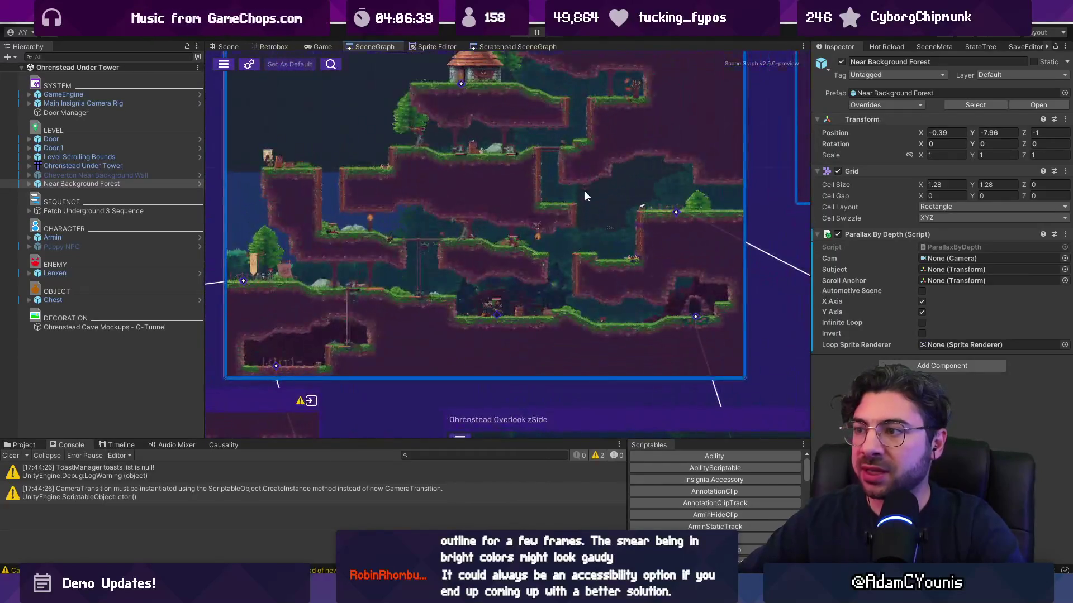
{"action": "key", "text": "ctrl+p"}
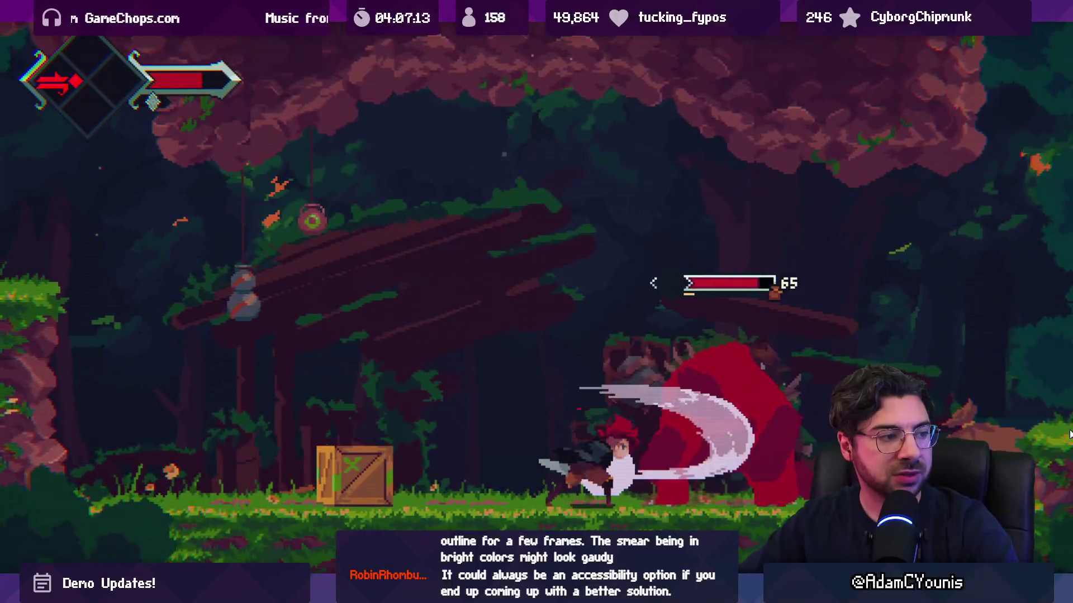
{"action": "key", "text": "shift+space"}
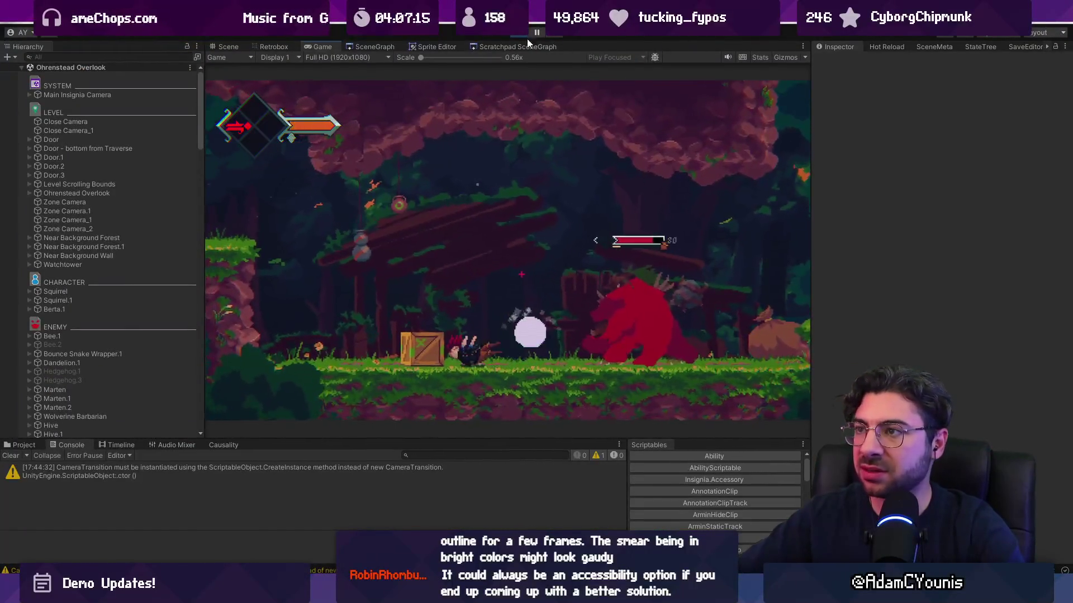
Step: Stop Play mode and frame the Wolverine Barbarian enemy in the Scene view
{"action": "left_click", "coordinate": [514, 34]}
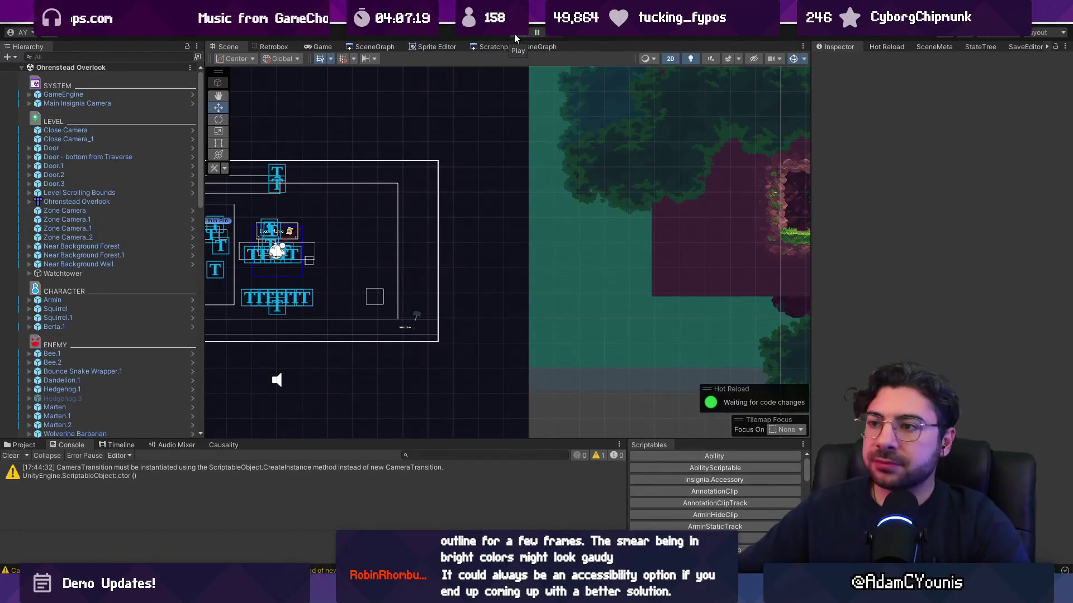
{"action": "scroll", "coordinate": [480, 177], "scroll_direction": "down", "scroll_amount": 5}
{"action": "scroll", "coordinate": [626, 180], "scroll_direction": "up", "scroll_amount": 5}
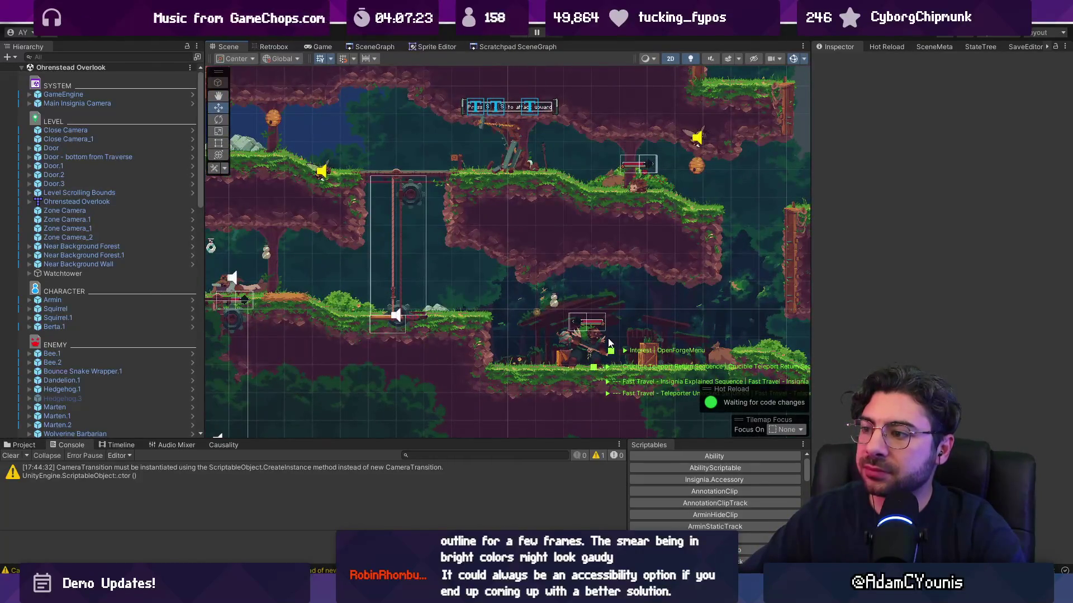
{"action": "left_click", "coordinate": [579, 341]}
{"action": "key", "text": "f"}
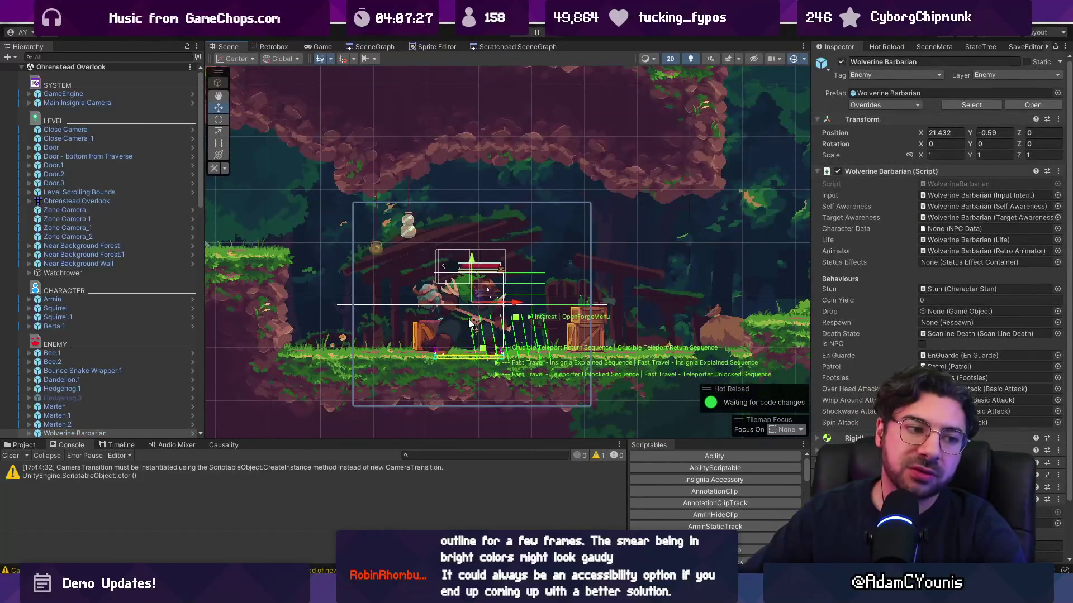
{"action": "key", "text": "alt+Tab"}
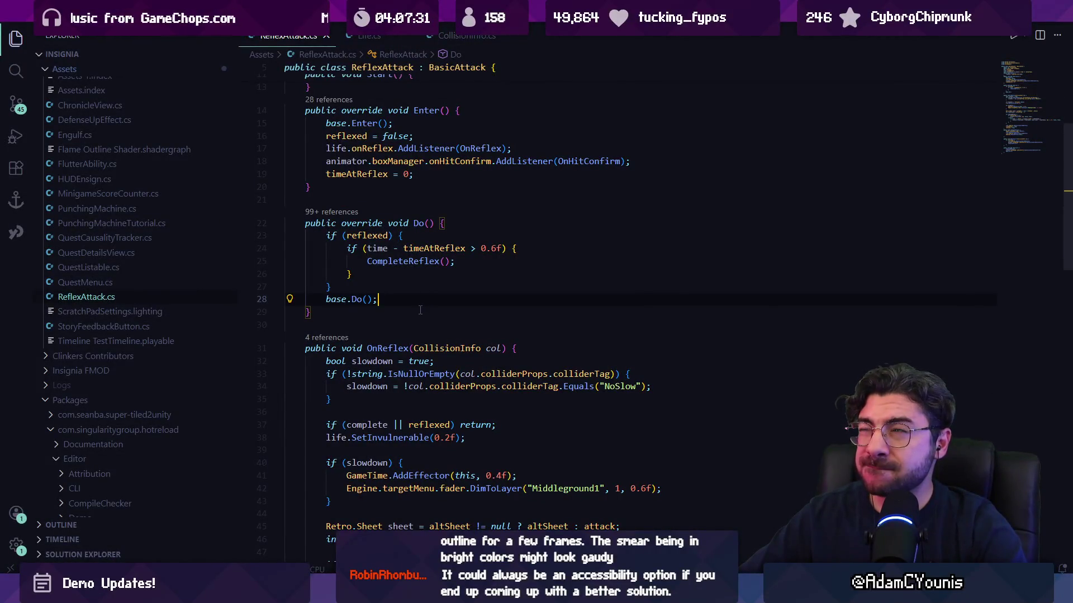
Step: Open AbilityCaptureManager.cs in VS Code by searching 'AbilityCapture' in quick open
{"action": "key", "text": "ctrl+p"}
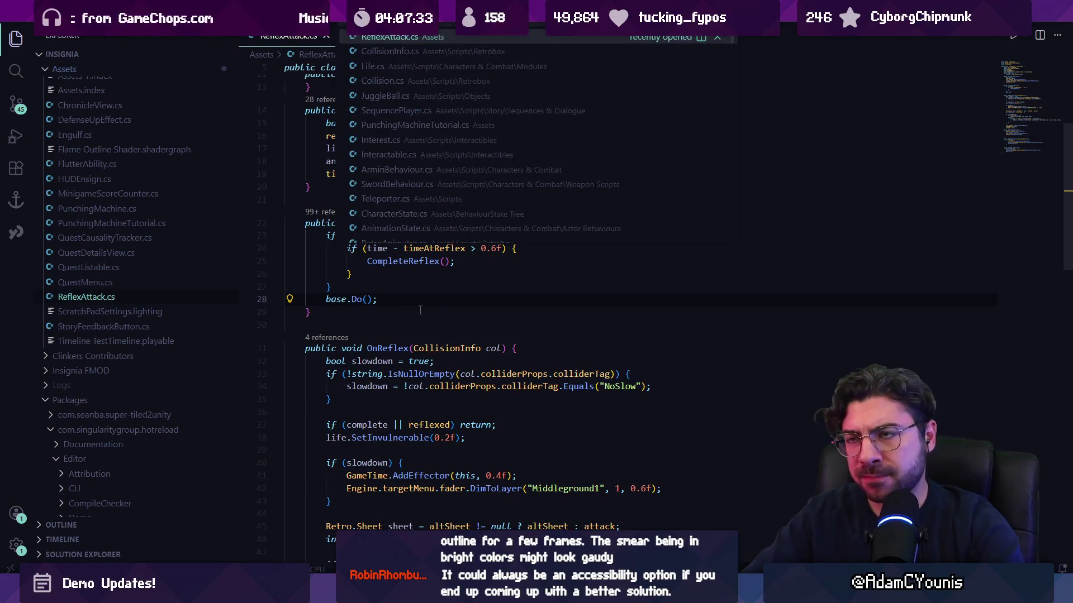
{"action": "type", "text": "AbilityCapture"}
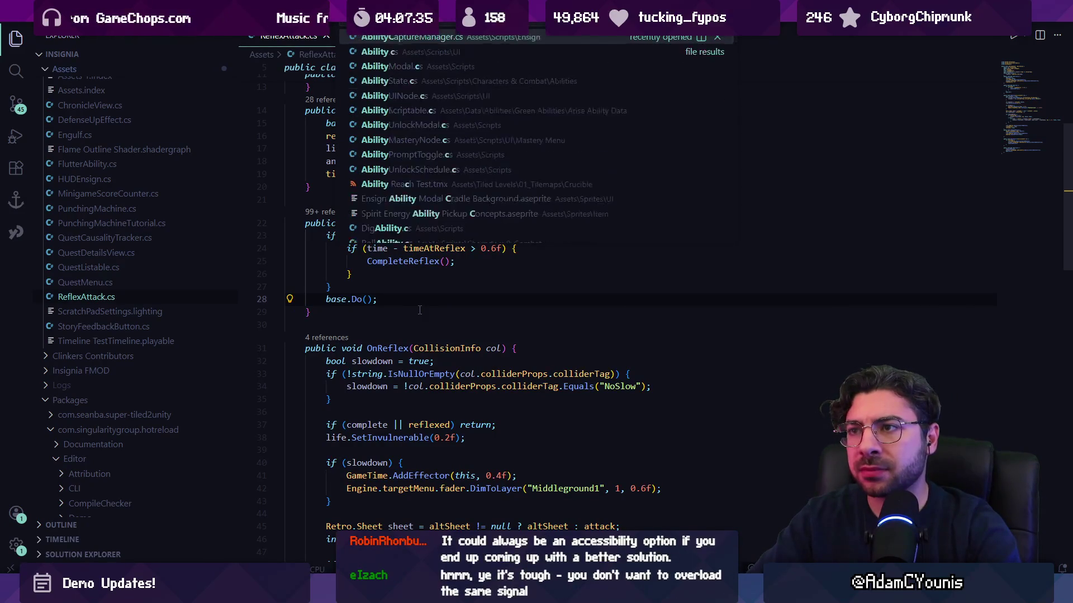
{"action": "key", "text": "Return"}
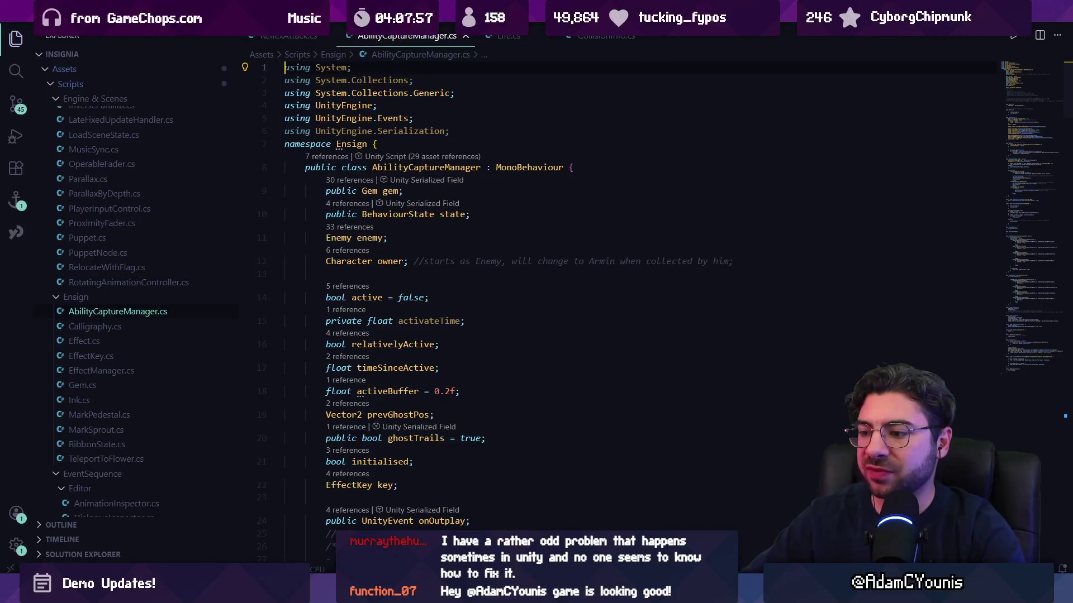
{"action": "key", "text": "alt+Tab"}
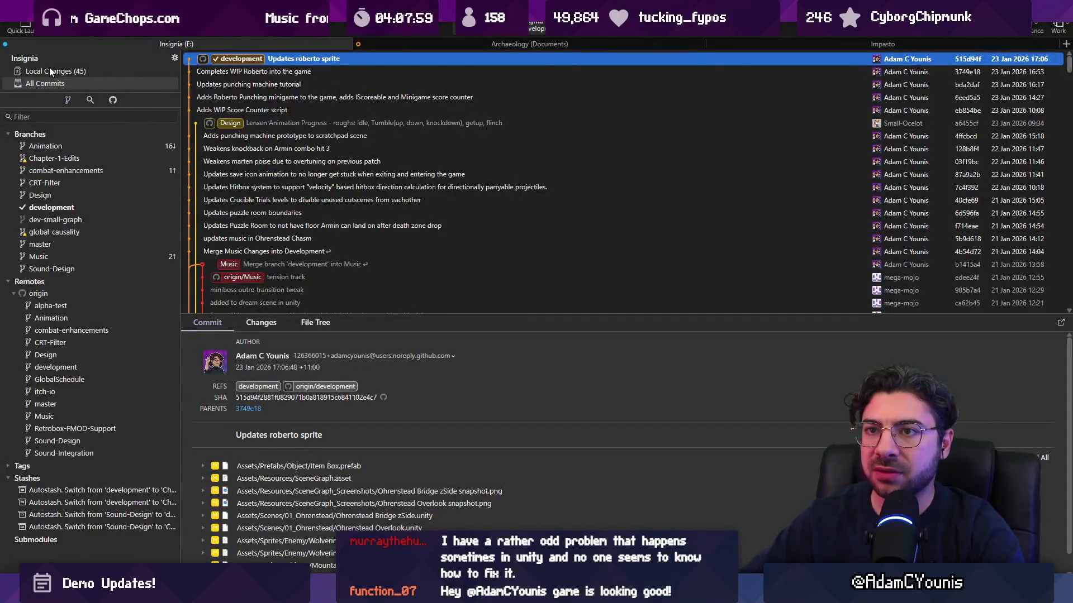
Step: Stage all local changes and commit them as 'Updates Hit smears for armin and some enemies'
{"action": "left_click", "coordinate": [50, 69]}
{"action": "scroll", "coordinate": [354, 154], "scroll_direction": "down", "scroll_amount": 5}
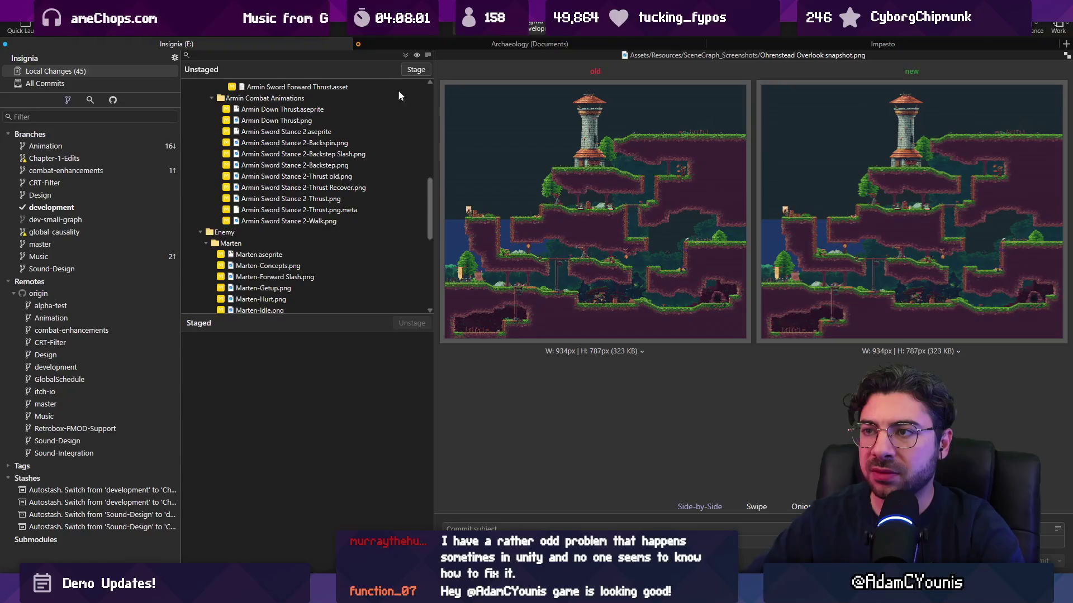
{"action": "left_click", "coordinate": [416, 69]}
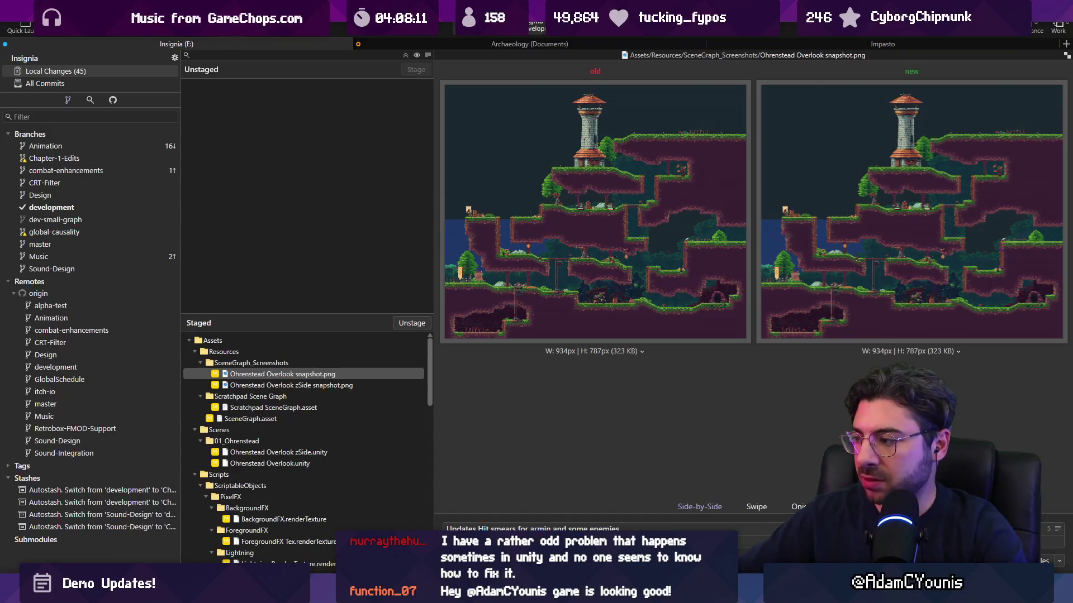
{"action": "left_click", "coordinate": [74, 82]}
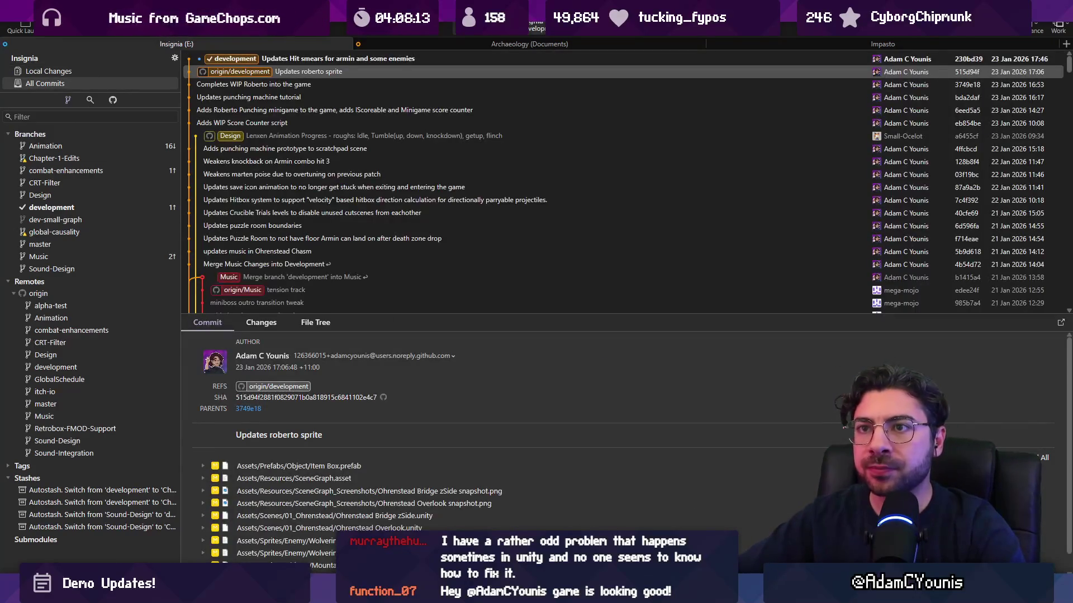
Step: Push the new commit to origin/development
{"action": "key", "text": "ctrl+shift+p"}
{"action": "left_click", "coordinate": [609, 328]}
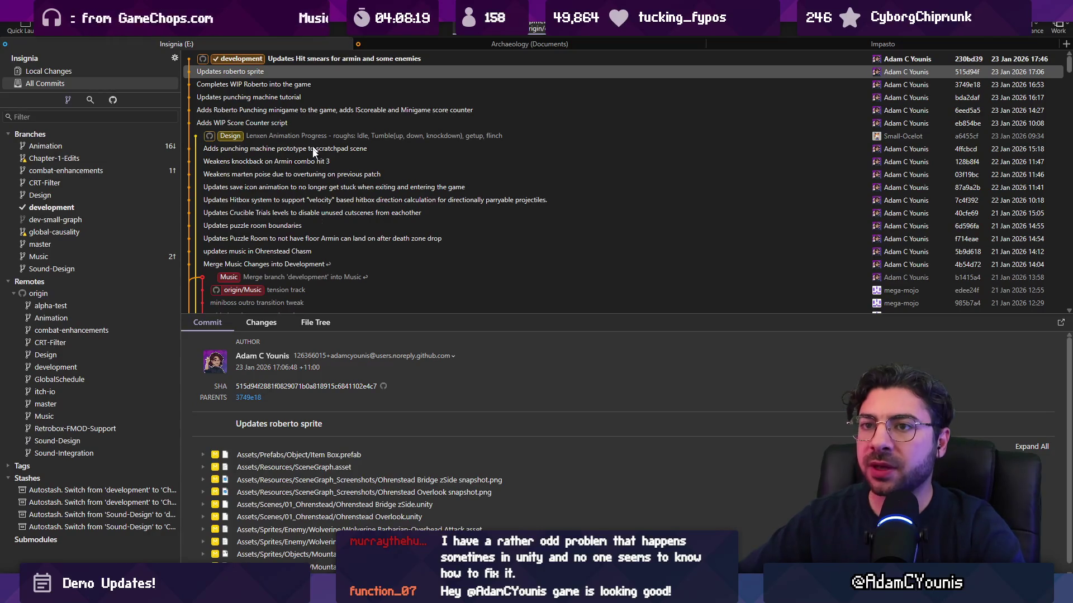
{"action": "key", "text": "alt+Tab"}
Step: Open the Watchtower scene from the SceneGraph and zoom into Wilhelm's tower room
{"action": "scroll", "coordinate": [495, 268], "scroll_direction": "down", "scroll_amount": 5}
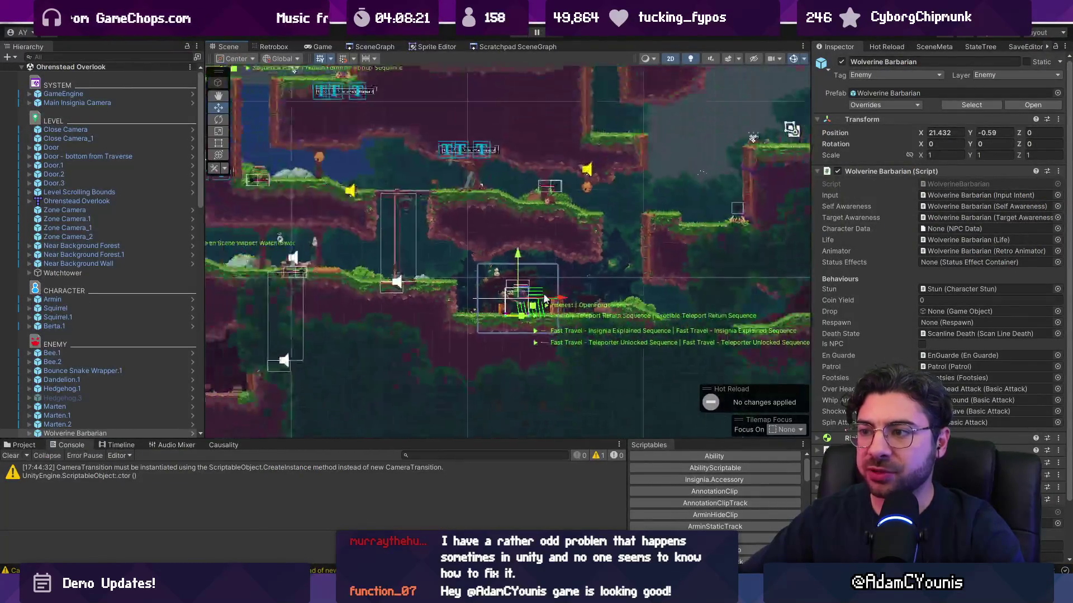
{"action": "left_click", "coordinate": [323, 49]}
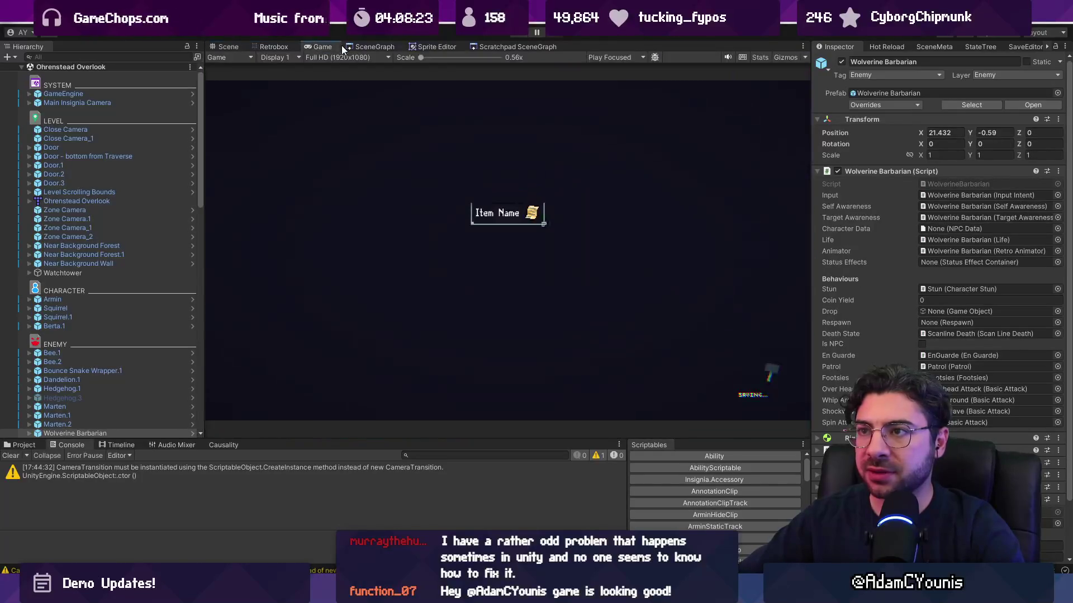
{"action": "left_click", "coordinate": [369, 48]}
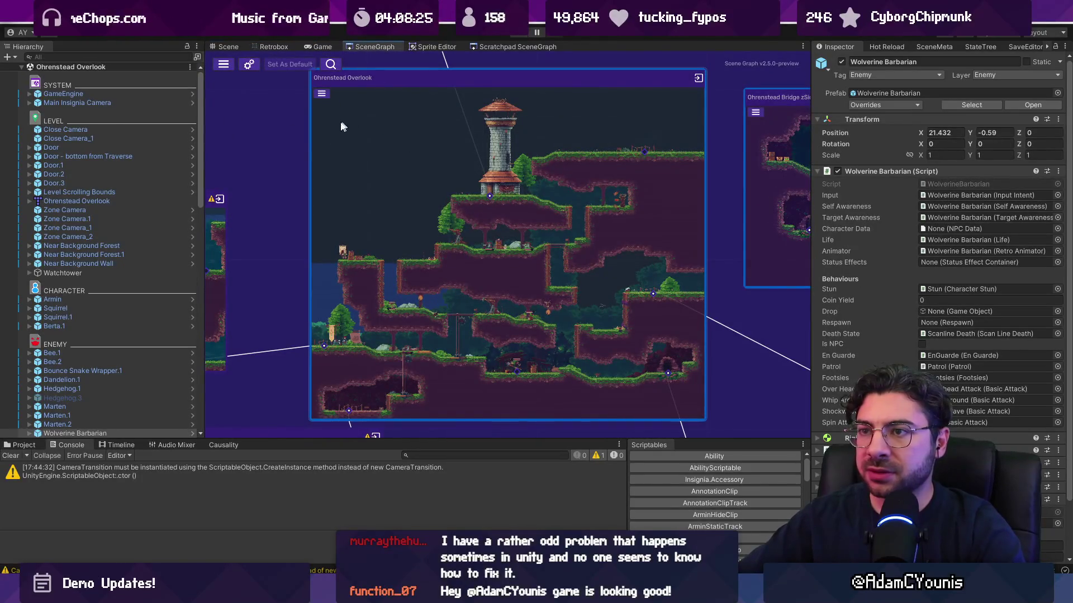
{"action": "left_click_drag", "start_coordinate": [342, 127], "coordinate": [625, 319]}
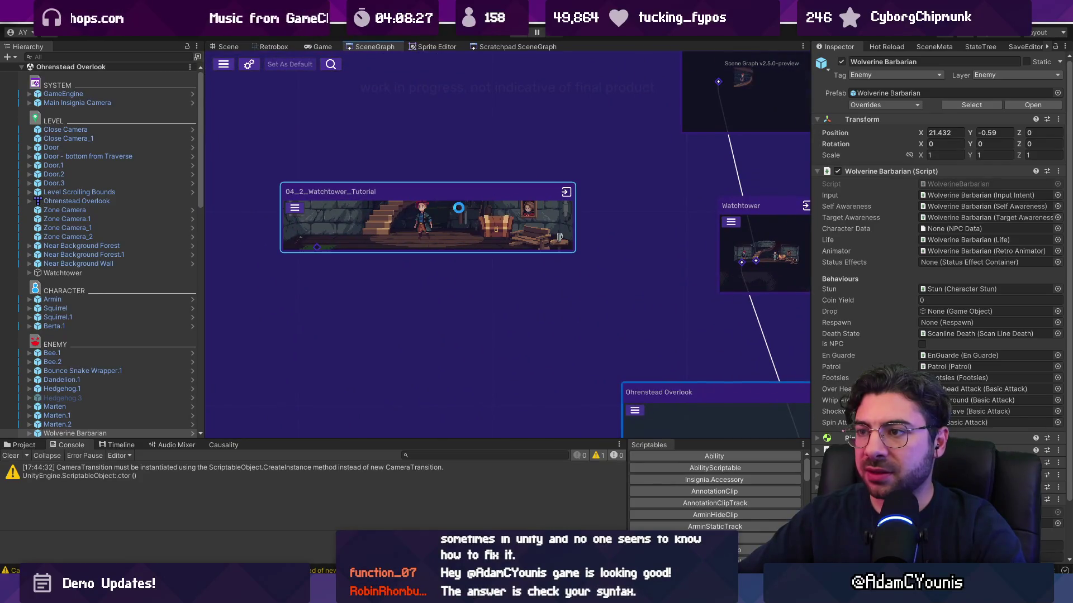
{"action": "double_click", "coordinate": [458, 213]}
{"action": "scroll", "coordinate": [562, 258], "scroll_direction": "up", "scroll_amount": 5}
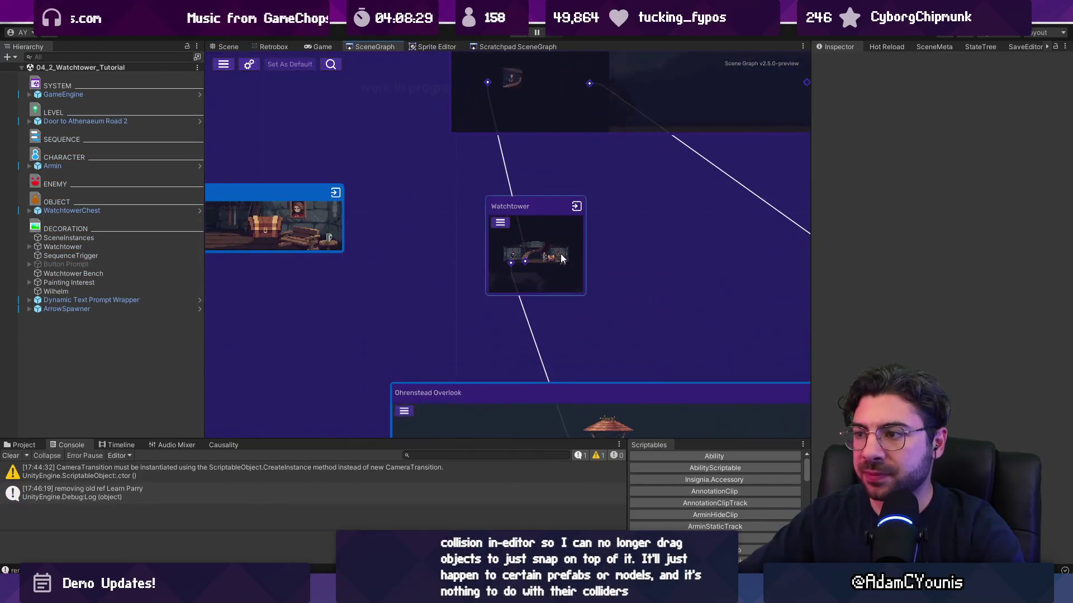
{"action": "double_click", "coordinate": [561, 253]}
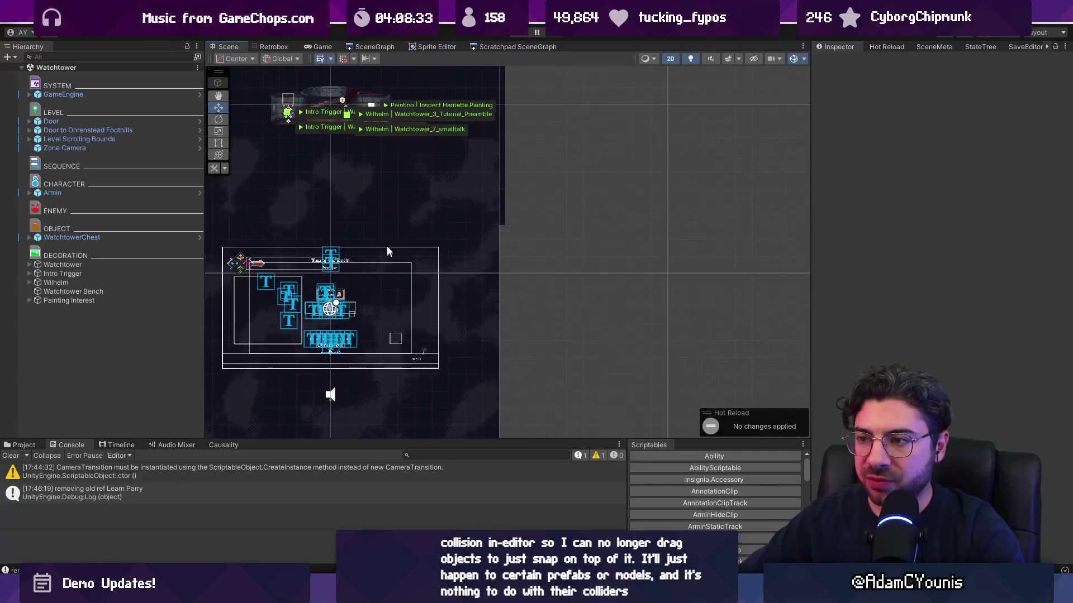
{"action": "left_click", "coordinate": [111, 93]}
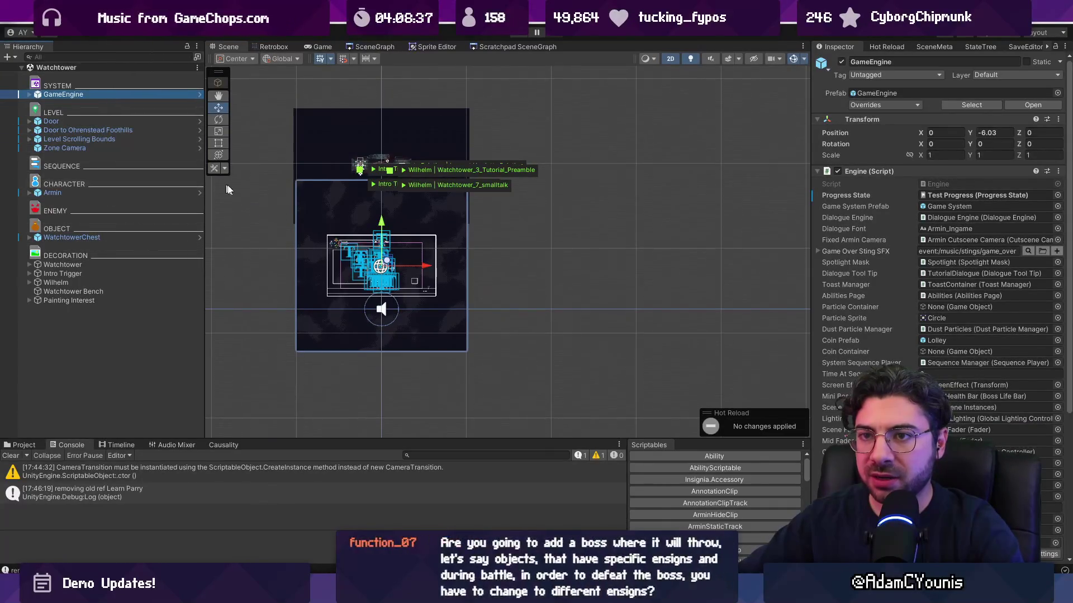
{"action": "scroll", "coordinate": [407, 143], "scroll_direction": "up", "scroll_amount": 5}
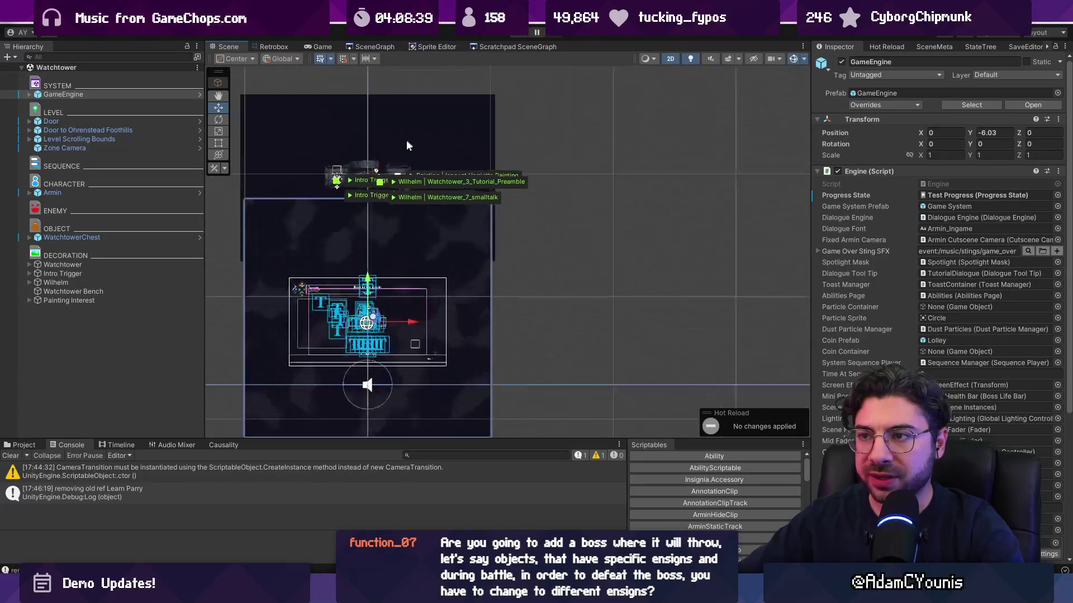
{"action": "scroll", "coordinate": [367, 193], "scroll_direction": "up", "scroll_amount": 10}
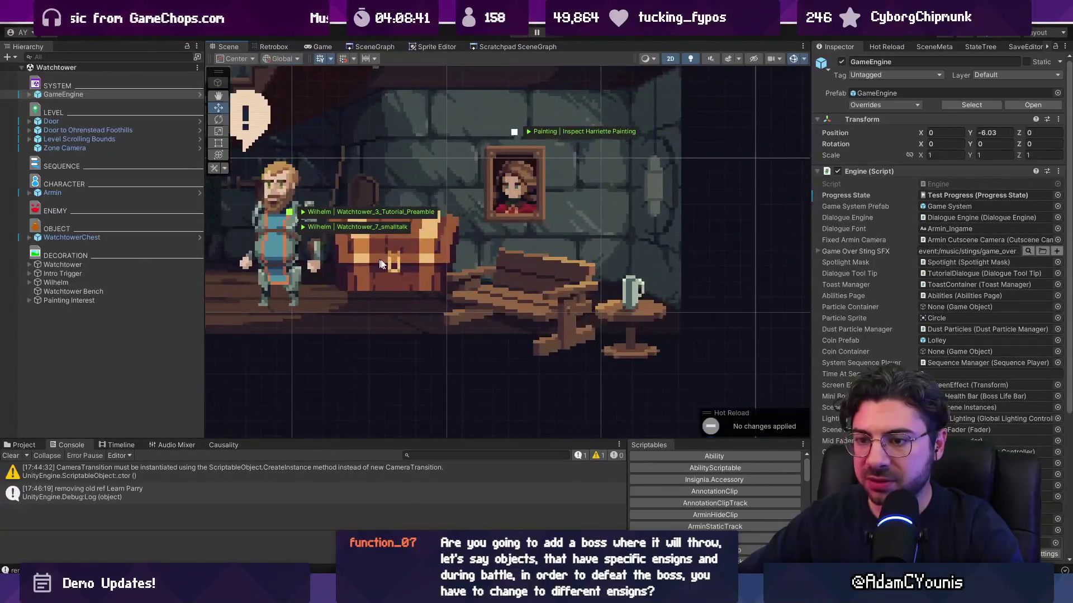
Step: Show the Causality panel, hide scene reference labels, and open the WatchtowerChest's item picker
{"action": "left_click", "coordinate": [229, 445]}
{"action": "left_click", "coordinate": [66, 475]}
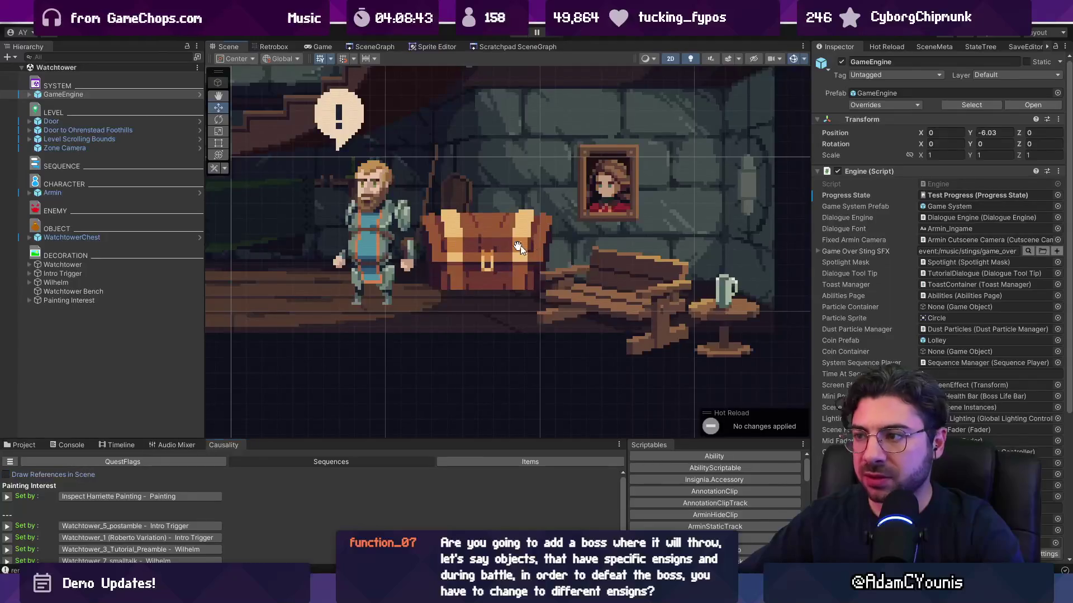
{"action": "left_click_drag", "start_coordinate": [518, 247], "coordinate": [444, 248]}
{"action": "left_click", "coordinate": [419, 259]}
{"action": "left_click", "coordinate": [1057, 264]}
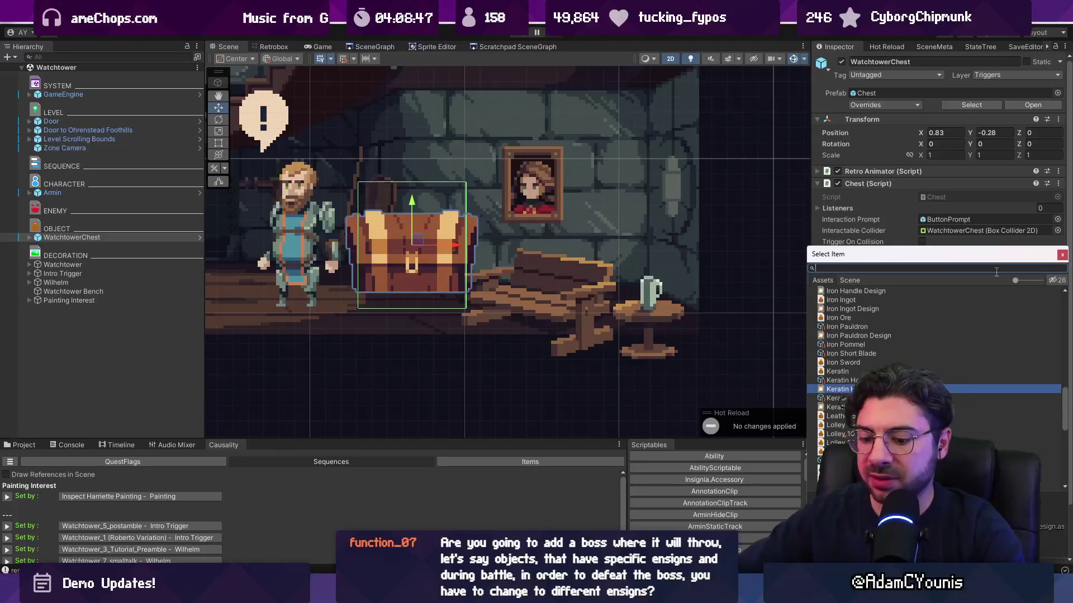
{"action": "type", "text": "ke"}
{"action": "key", "text": "BackSpace"}
{"action": "key", "text": "BackSpace"}
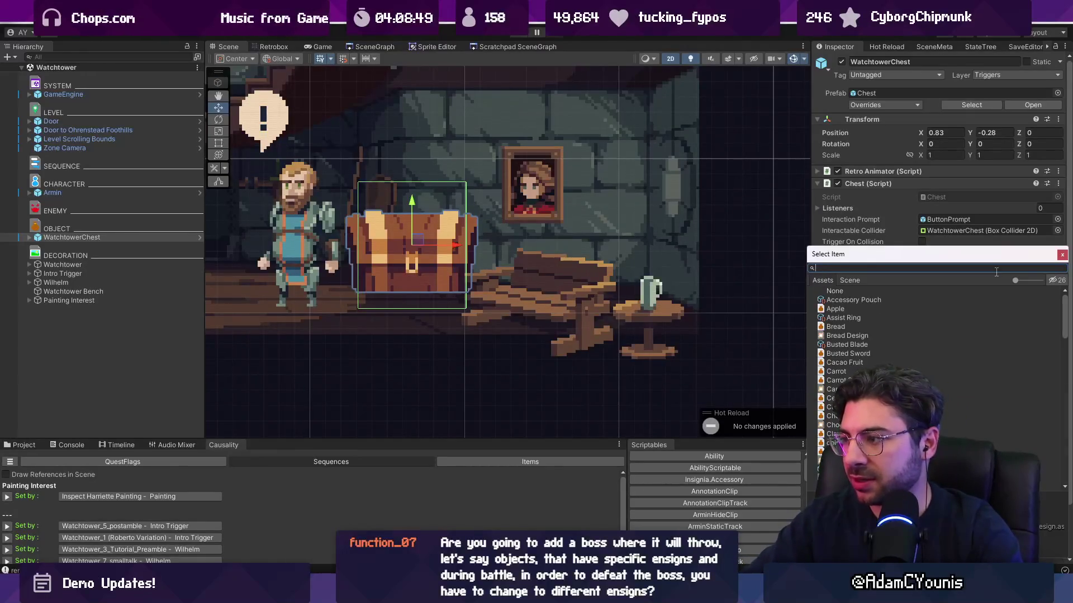
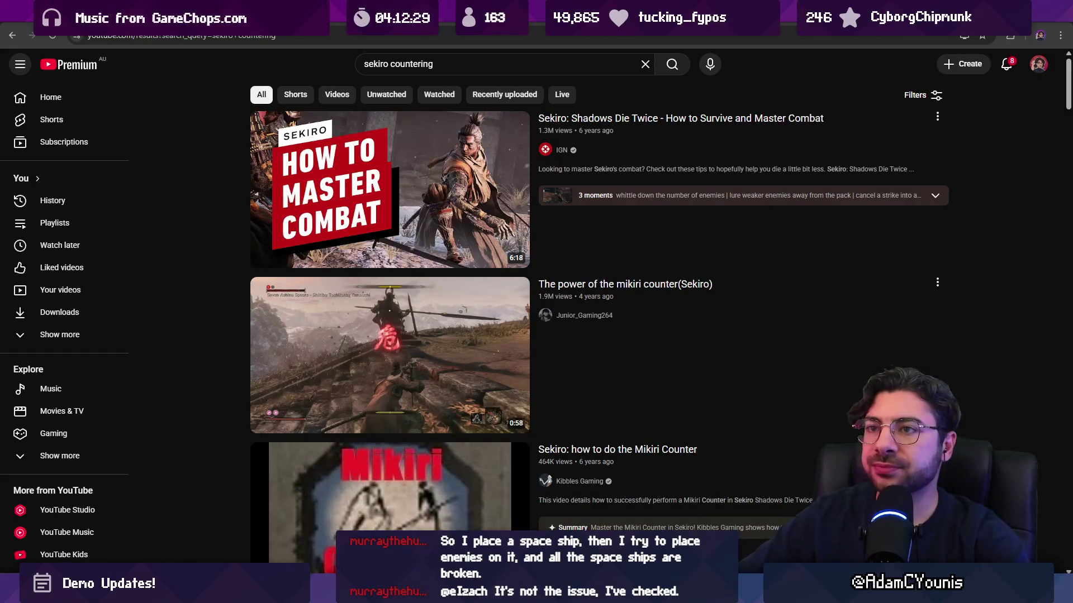
Step: Set the WatchtowerChest's S_open sheet to Large Chest Open
{"action": "mouse_move", "coordinate": [550, 594]}
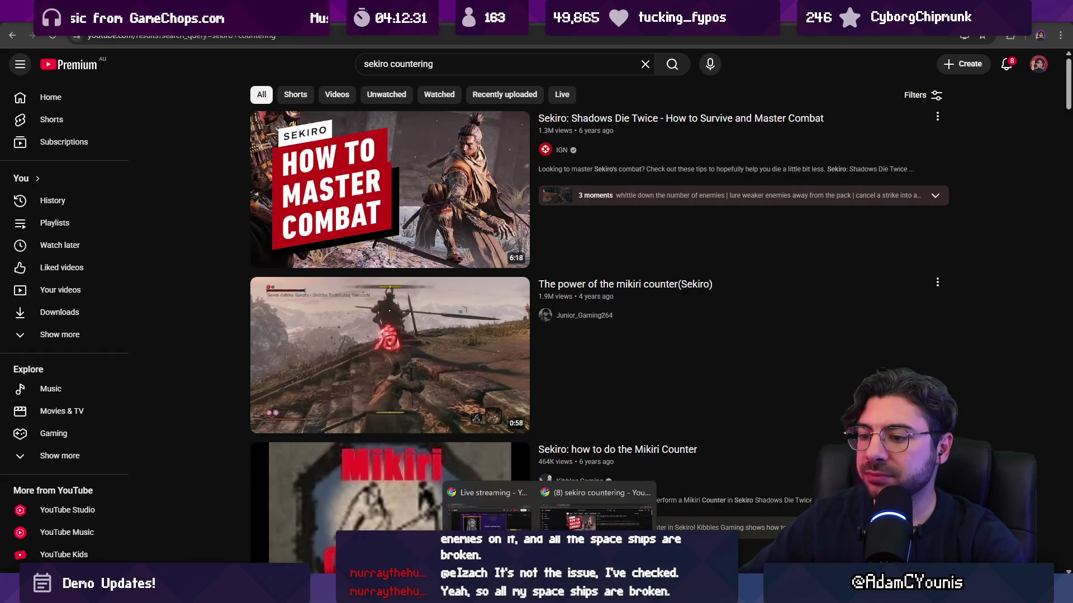
{"action": "left_click", "coordinate": [352, 593]}
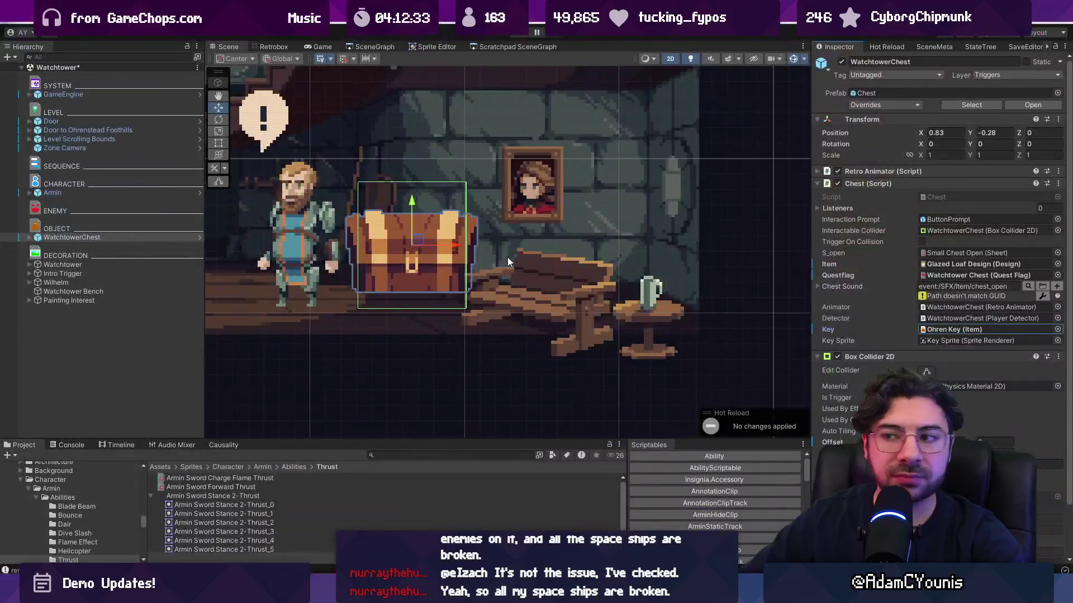
{"action": "scroll", "coordinate": [471, 237], "scroll_direction": "down", "scroll_amount": 2}
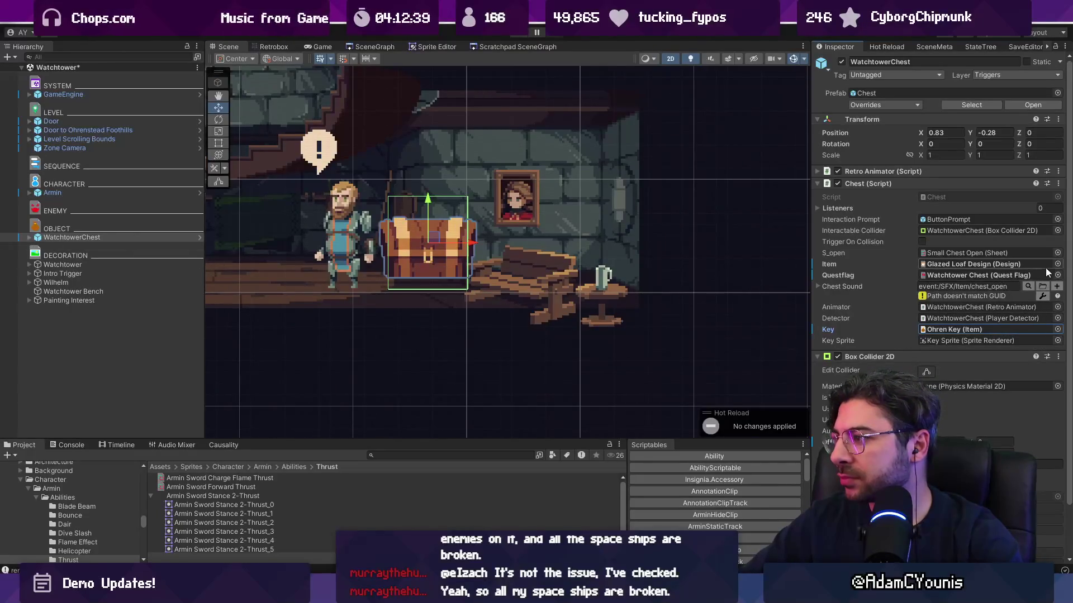
{"action": "left_click", "coordinate": [1058, 253]}
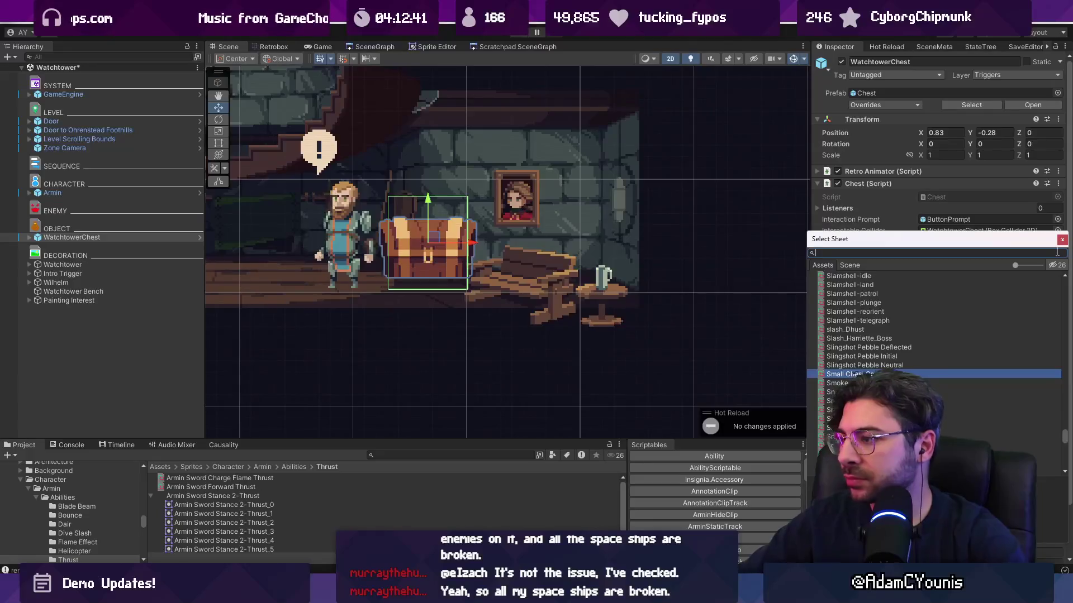
{"action": "type", "text": "large che"}
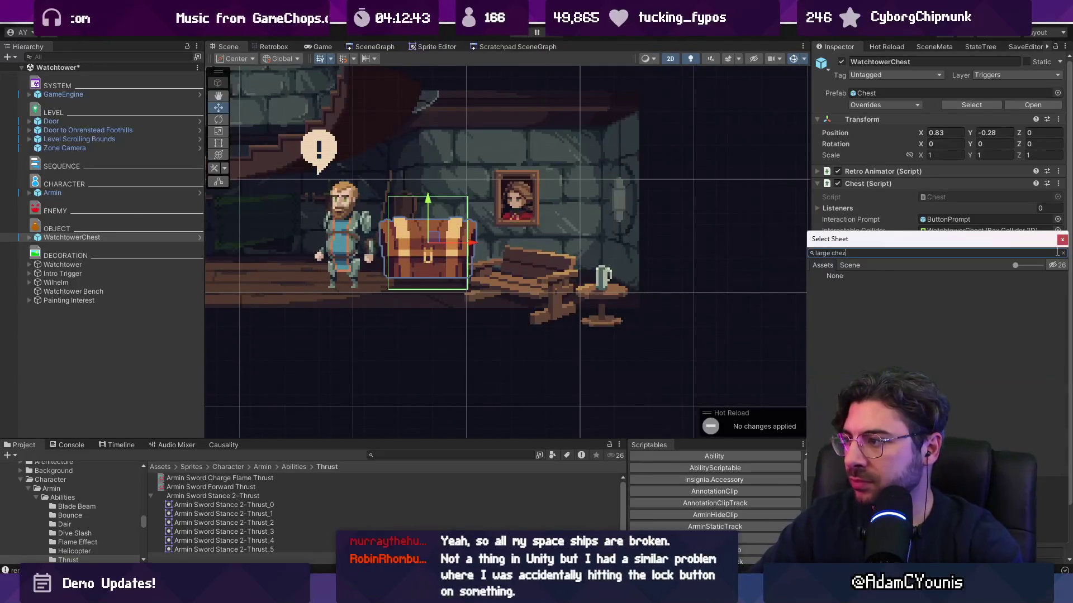
{"action": "key", "text": "Down"}
{"action": "key", "text": "Return"}
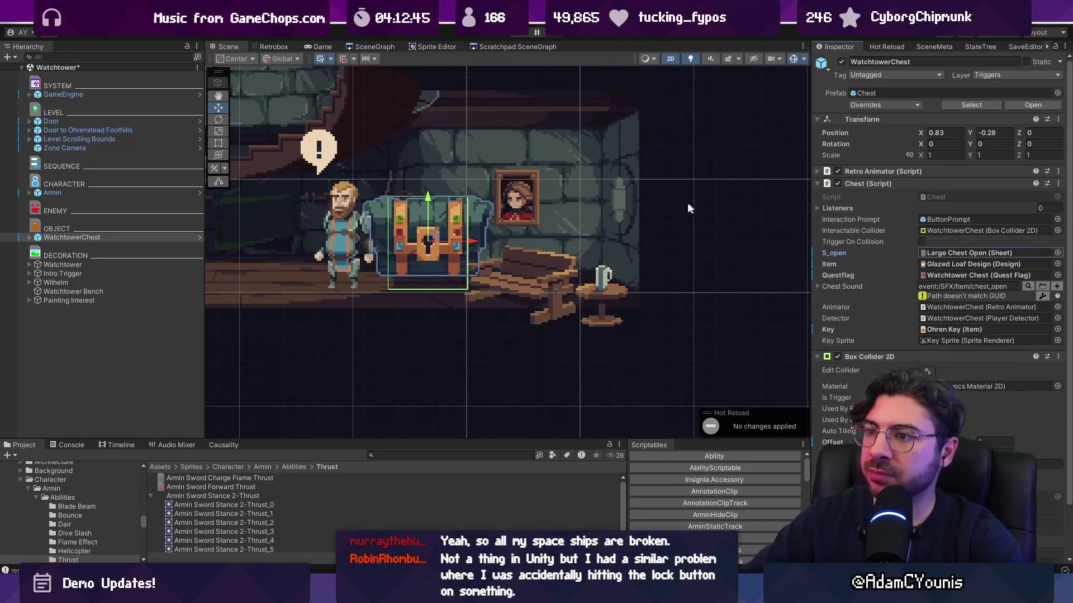
{"action": "scroll", "coordinate": [687, 202], "scroll_direction": "down", "scroll_amount": 3}
Step: Play-test the scene, skipping the cutscene, then return to the full editor Scene view
{"action": "left_click", "coordinate": [522, 35]}
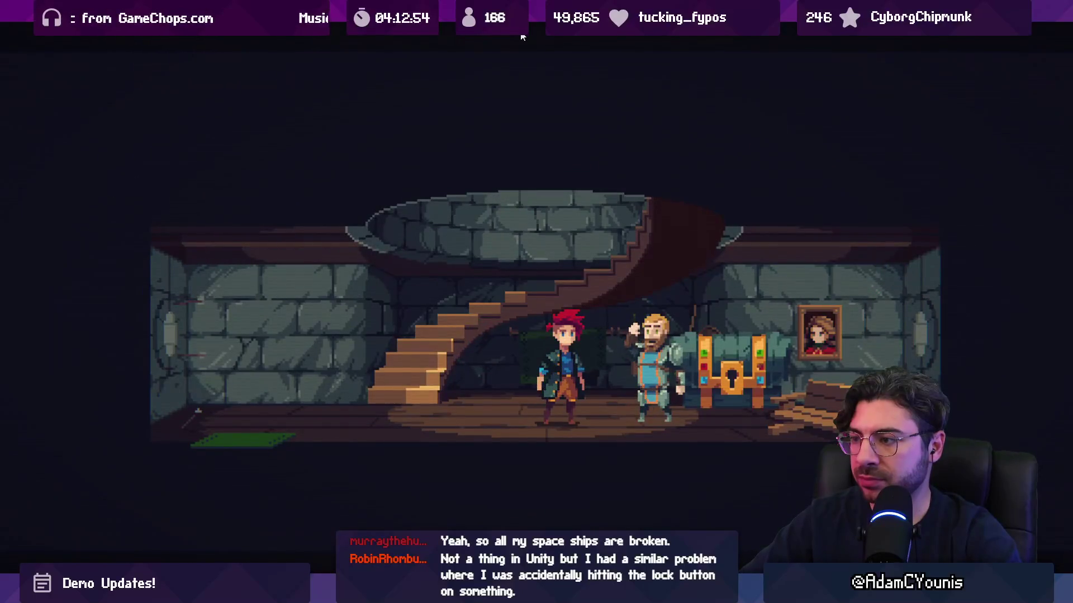
{"action": "key", "text": "Escape"}
{"action": "key", "text": "Up"}
{"action": "key", "text": "Return"}
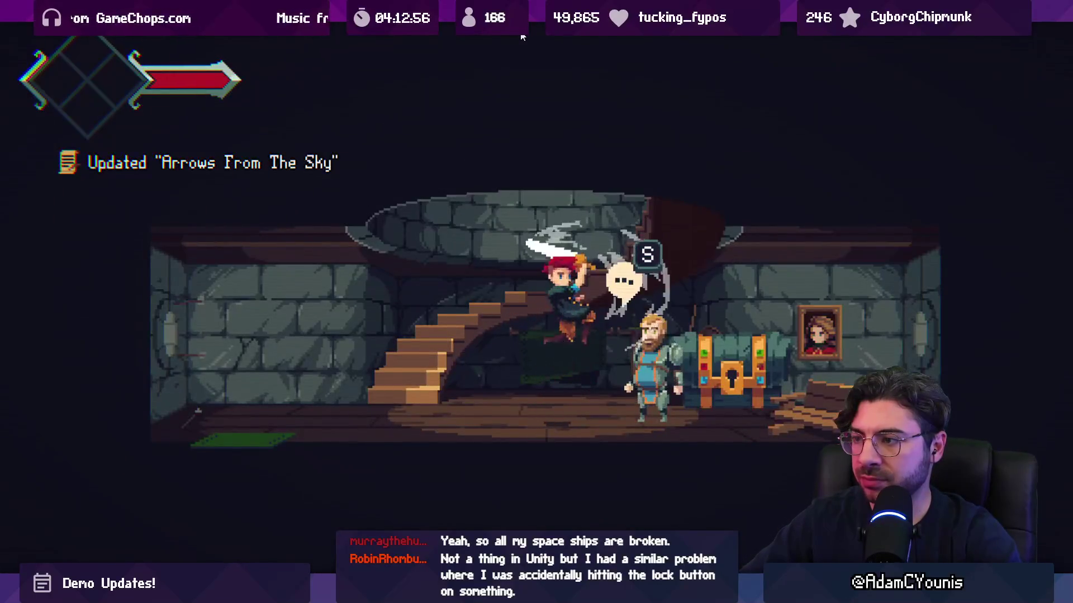
{"action": "key", "text": "shift+space"}
{"action": "key", "text": "ctrl+1"}
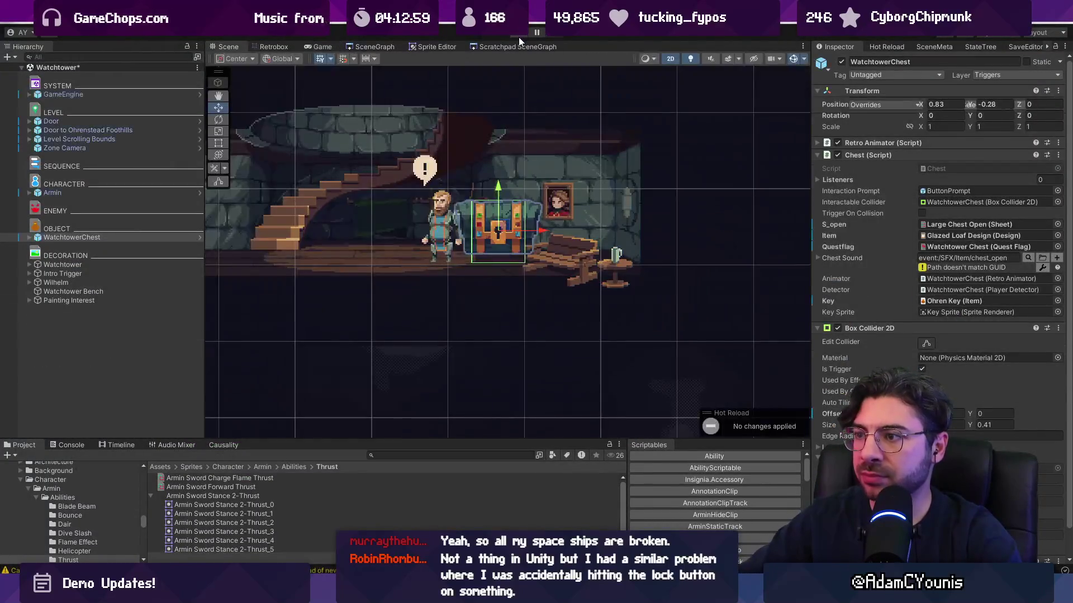
Step: Inspect Wilhelm's NPC Prompt Interactable, its Sprite and ButtonPrompt children, and nearby decorations
{"action": "left_click", "coordinate": [442, 228]}
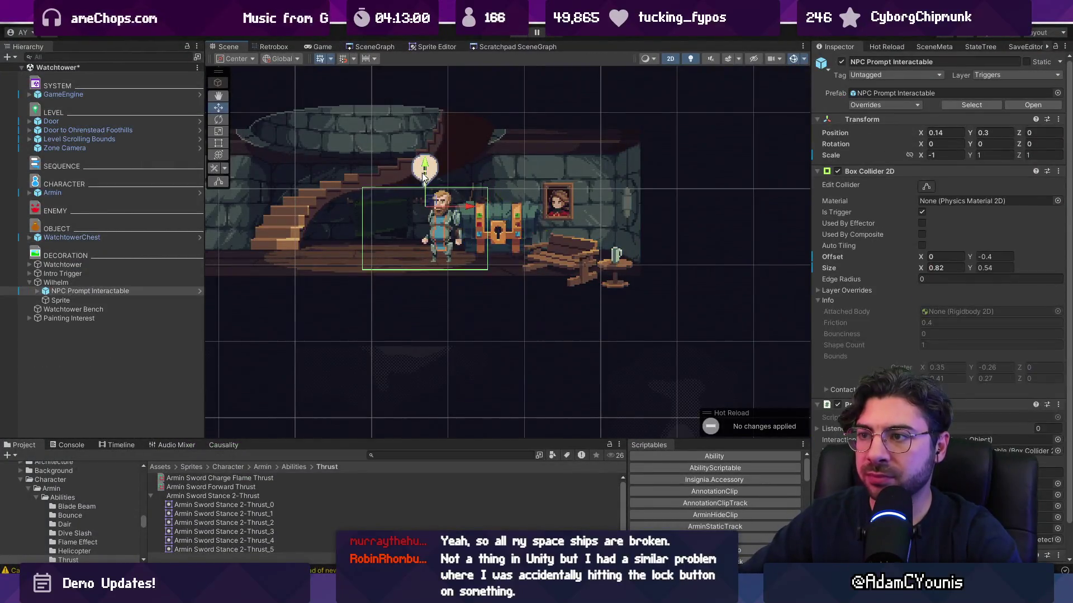
{"action": "left_click", "coordinate": [78, 298]}
{"action": "left_click", "coordinate": [109, 311]}
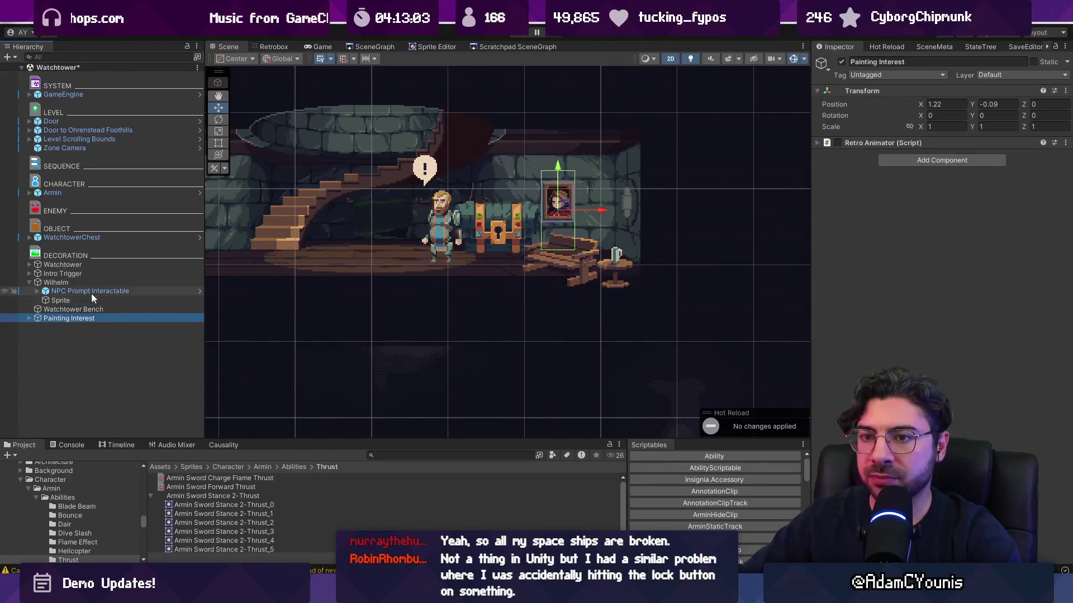
{"action": "left_click", "coordinate": [88, 275]}
{"action": "left_click", "coordinate": [76, 318]}
{"action": "left_click", "coordinate": [423, 167]}
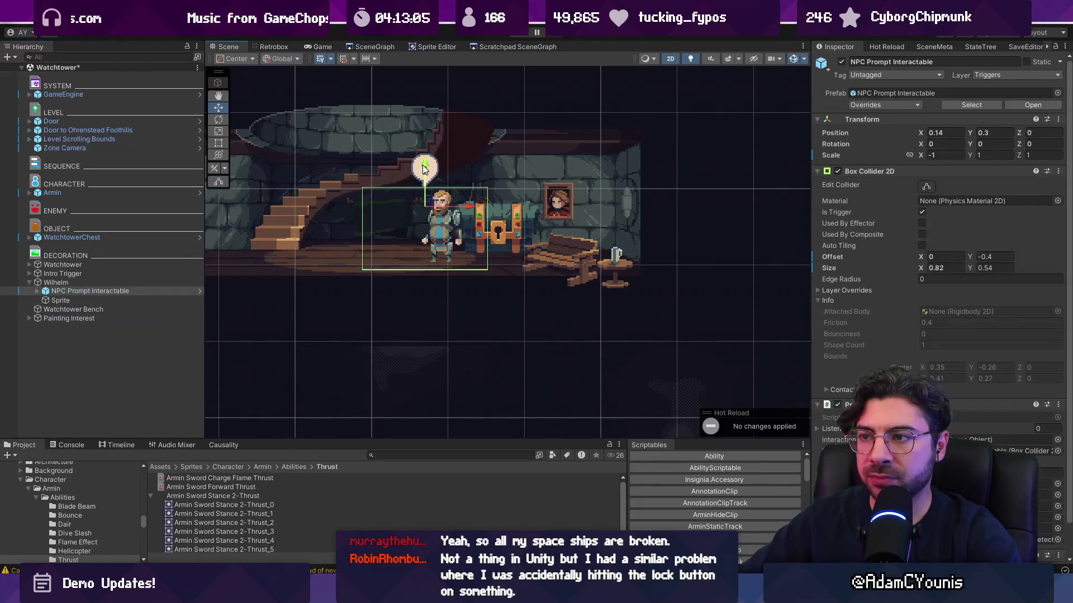
{"action": "left_click", "coordinate": [37, 291]}
{"action": "left_click", "coordinate": [52, 301]}
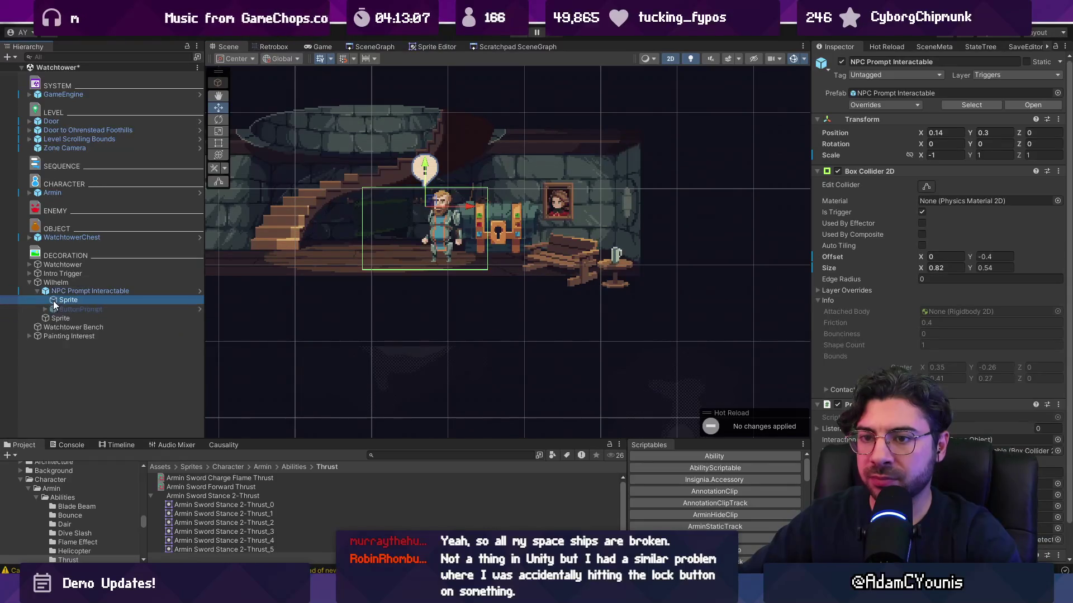
{"action": "left_click", "coordinate": [61, 309]}
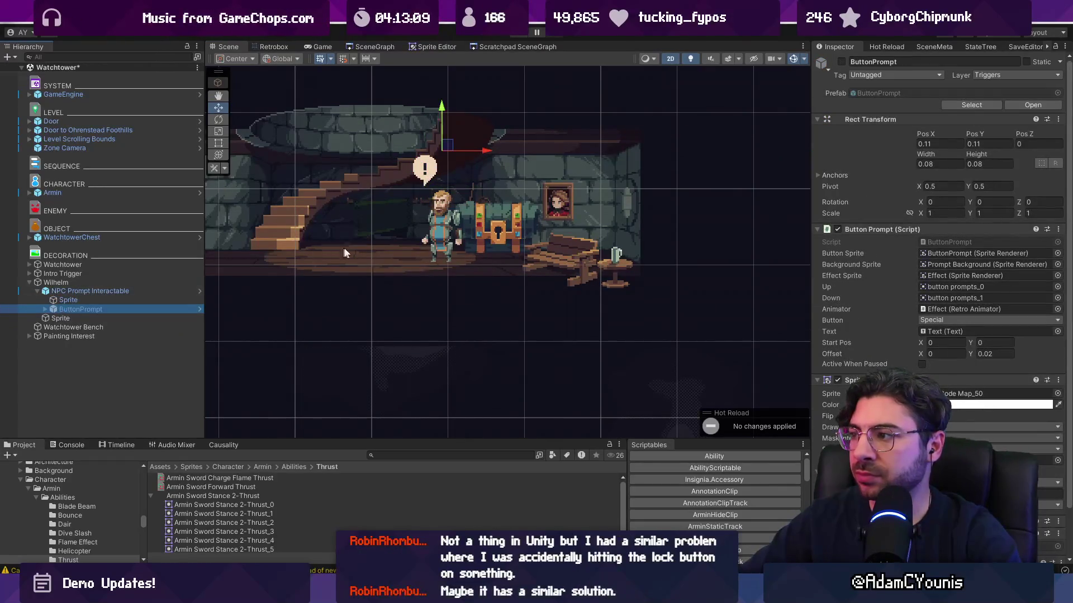
Step: Set the NPC Prompt Interactable's Transform Scale X to 1
{"action": "scroll", "coordinate": [428, 179], "scroll_direction": "up", "scroll_amount": 3}
{"action": "left_click", "coordinate": [96, 290]}
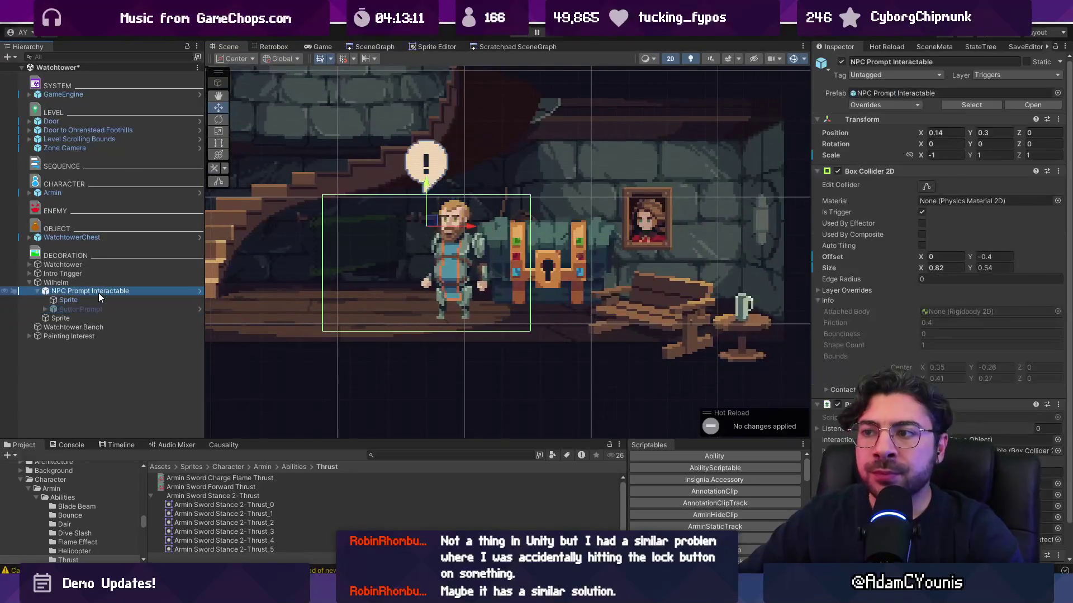
{"action": "left_click", "coordinate": [944, 155]}
{"action": "type", "text": "1"}
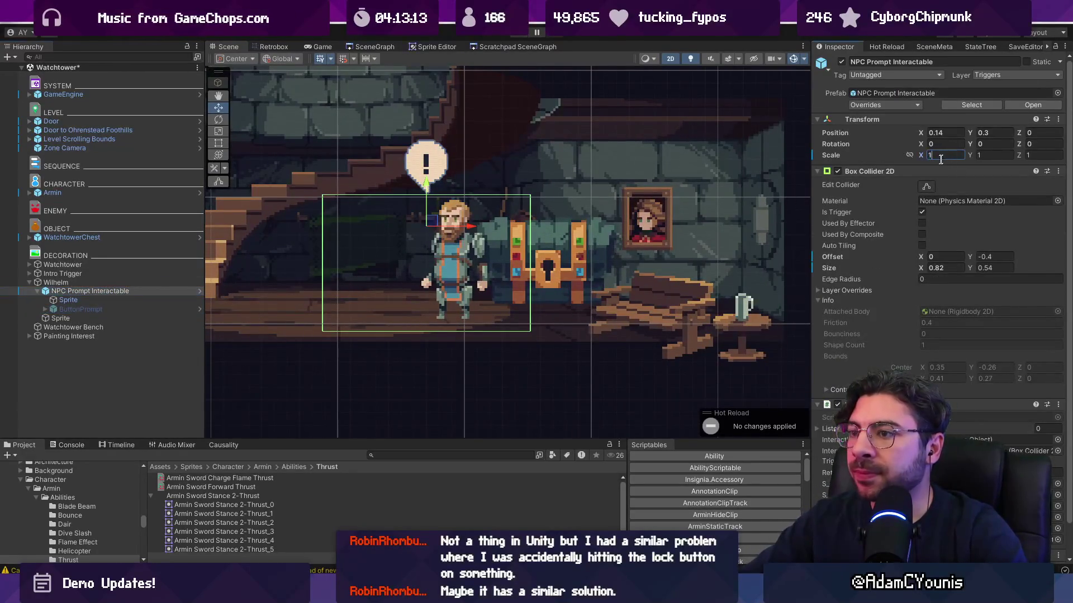
{"action": "key", "text": "Return"}
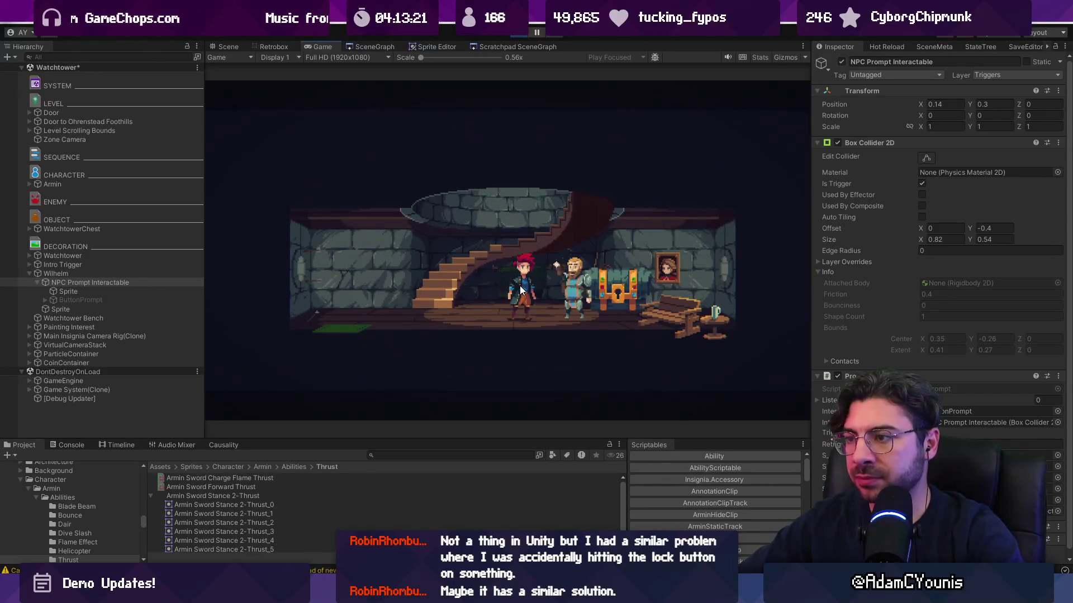
Step: Play-test walking Armin to the chest and back, stop the game, and switch to VS Code
{"action": "key", "text": "Right"}
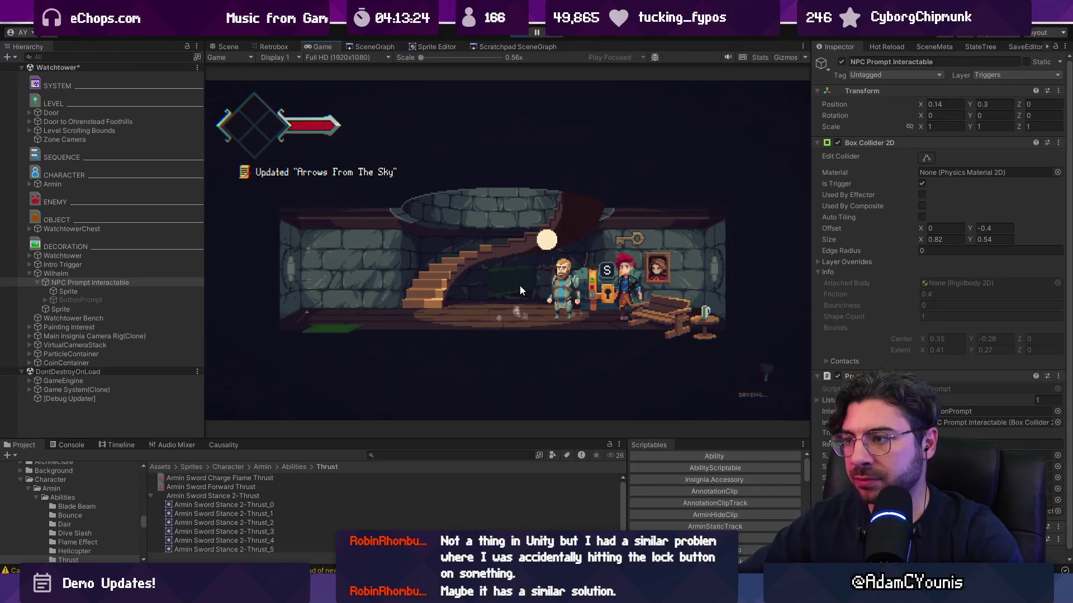
{"action": "key", "text": "Left"}
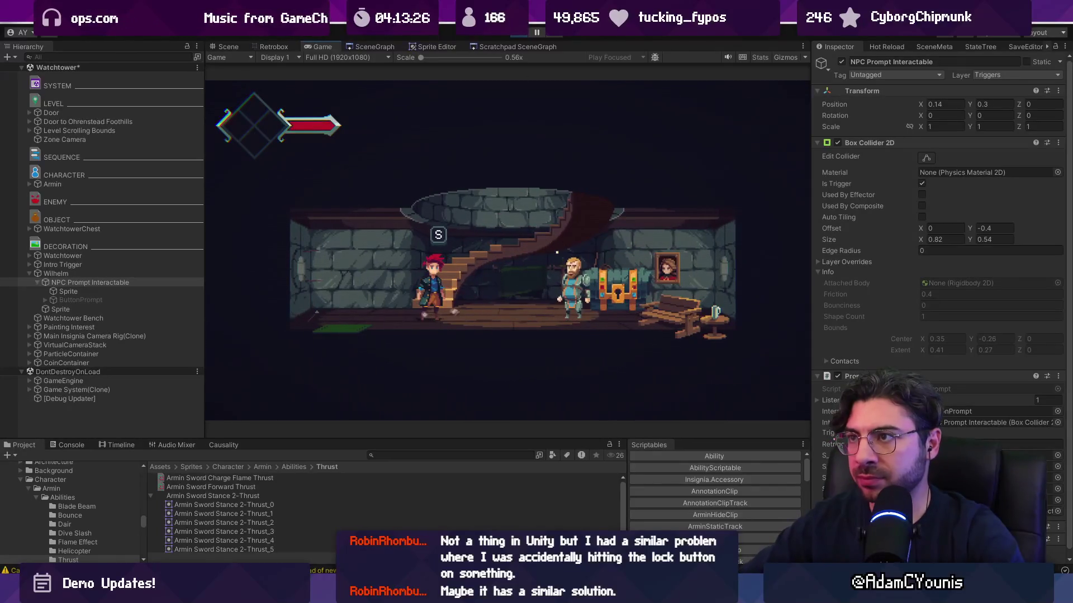
{"action": "key", "text": "ctrl+p"}
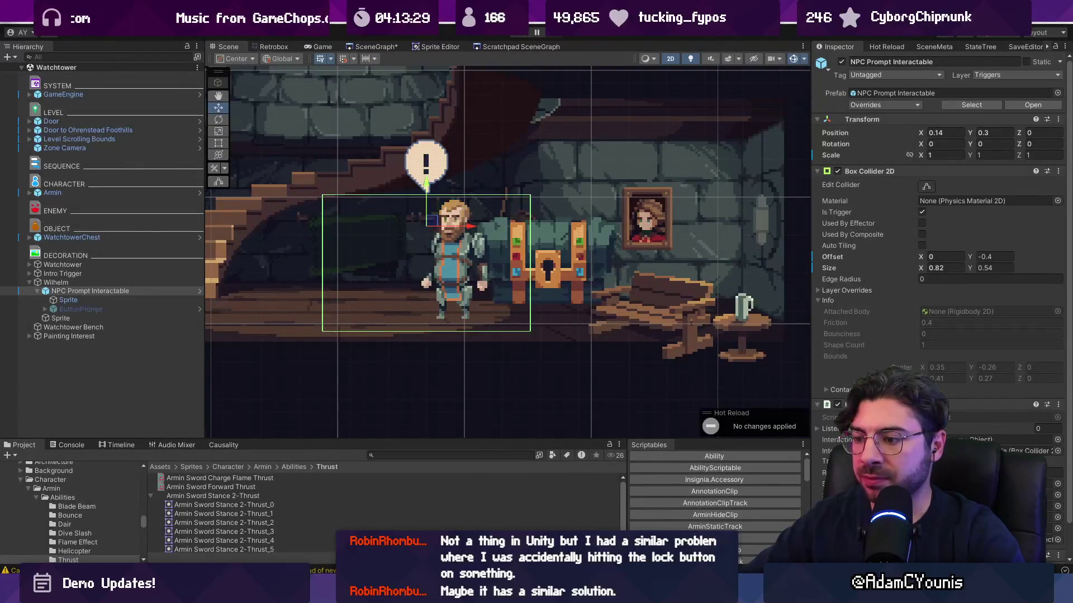
{"action": "key", "text": "alt+Tab"}
{"action": "scroll", "coordinate": [575, 426], "scroll_direction": "down", "scroll_amount": 15}
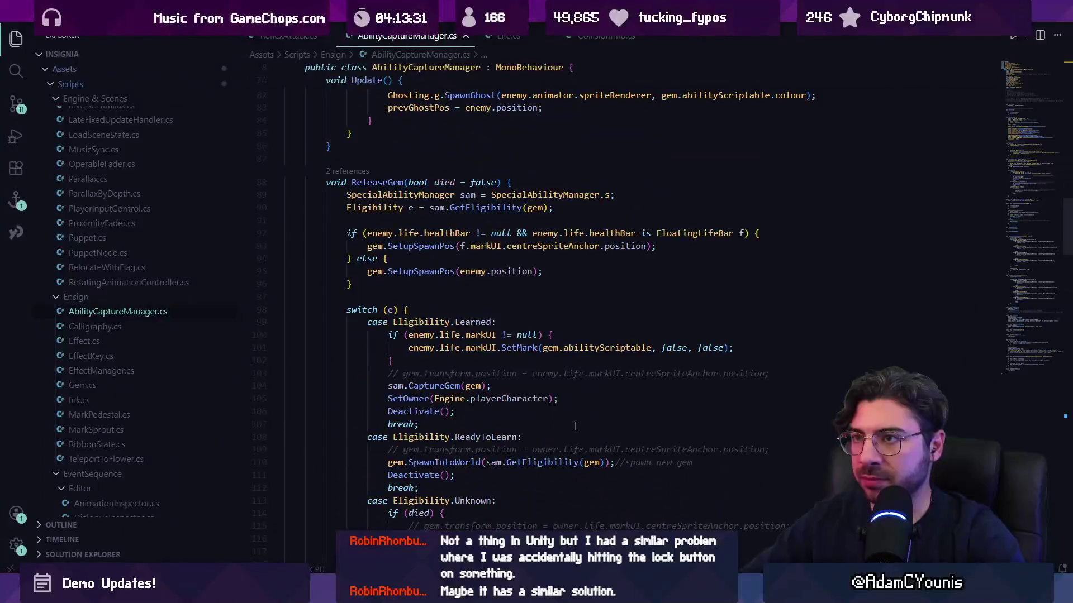
Step: Open Chest.cs and search it for 'shake'
{"action": "key", "text": "ctrl+p"}
{"action": "type", "text": "chest"}
{"action": "key", "text": "Return"}
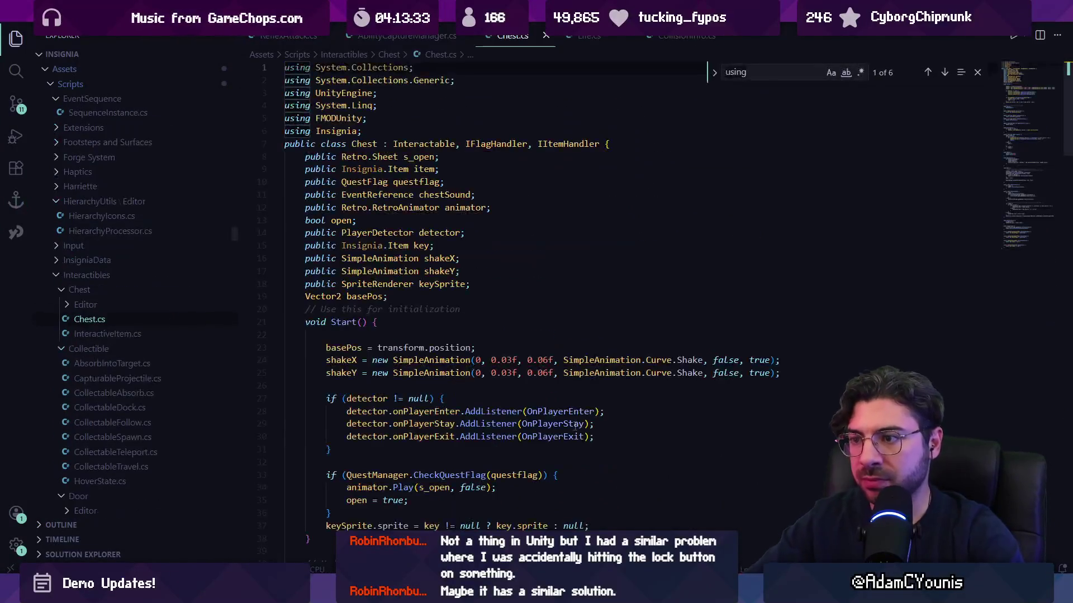
{"action": "key", "text": "ctrl+f"}
{"action": "type", "text": "shake"}
{"action": "key", "text": "Return"}
{"action": "key", "text": "Return"}
{"action": "key", "text": "Return"}
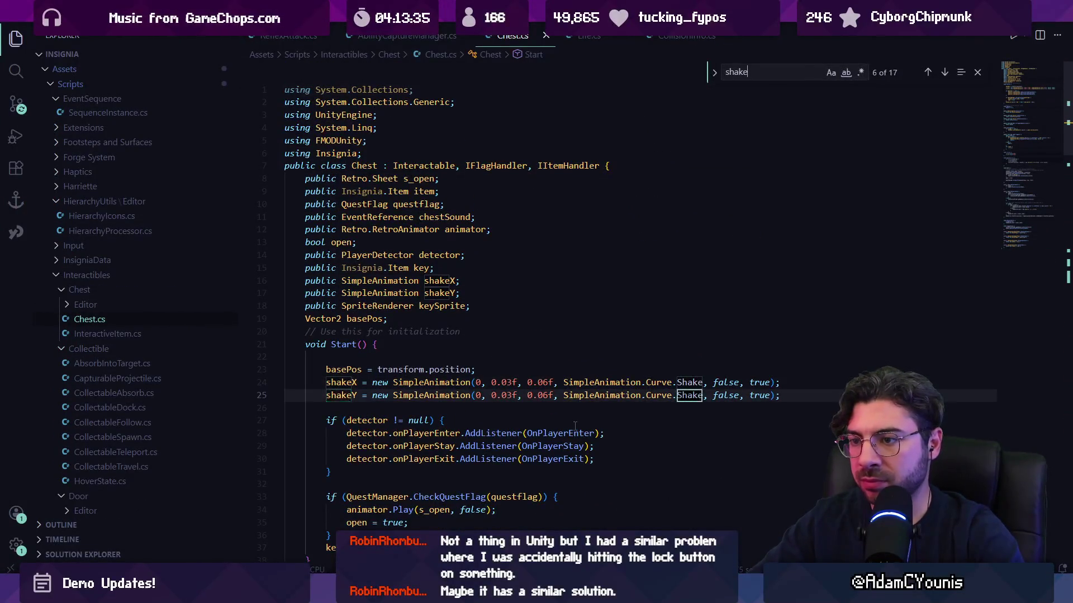
{"action": "key", "text": "Return"}
{"action": "scroll", "coordinate": [553, 418], "scroll_direction": "down", "scroll_amount": 10}
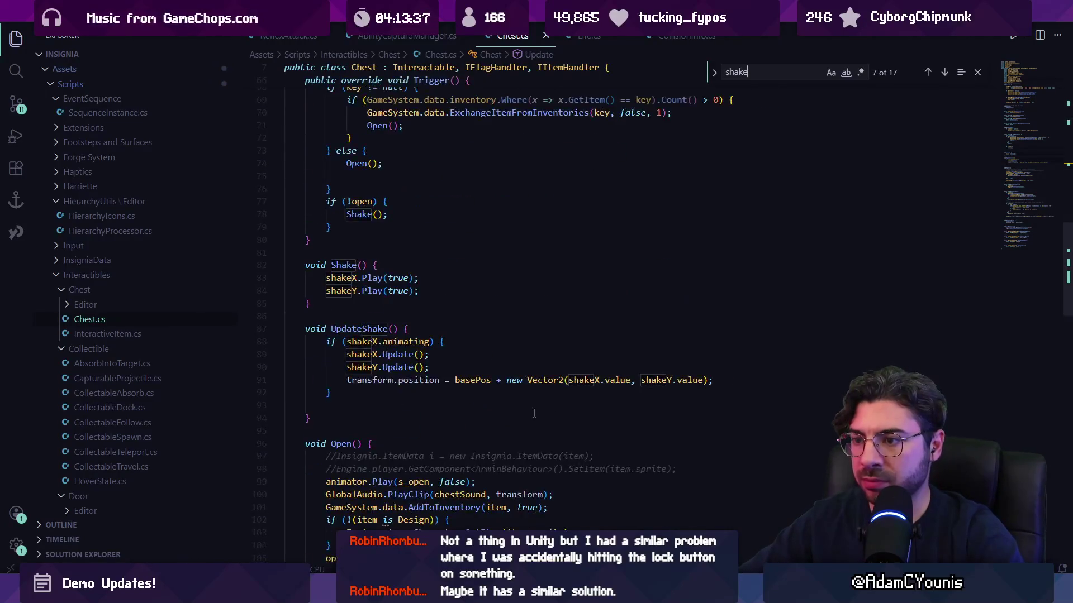
{"action": "scroll", "coordinate": [534, 413], "scroll_direction": "down", "scroll_amount": 15}
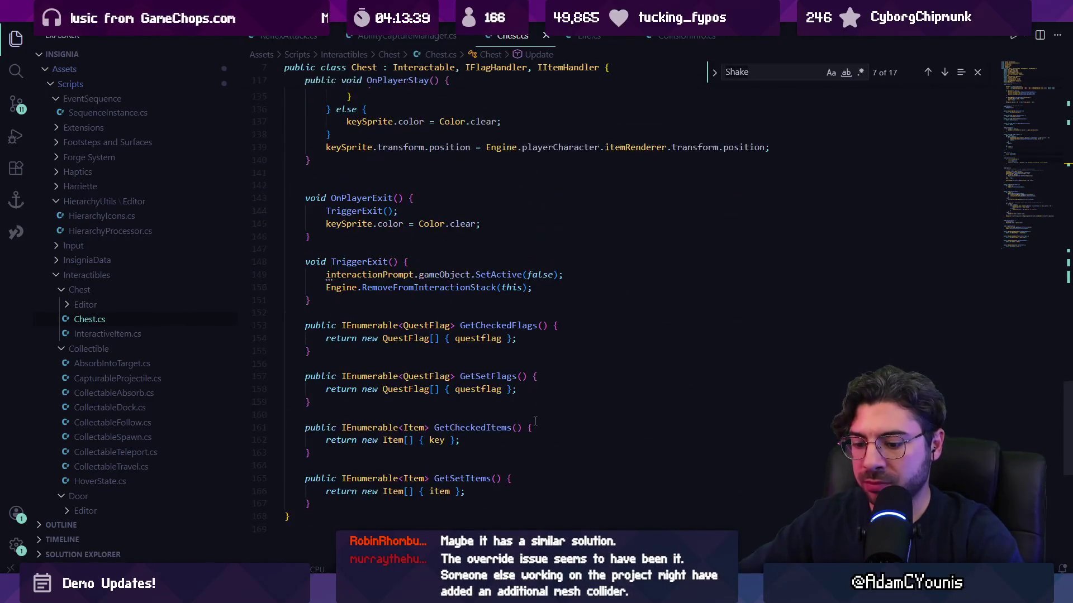
Step: Locate the UpdateShake method in Chest.cs
{"action": "type", "text": "updatewh"}
{"action": "key", "text": "BackSpace"}
{"action": "key", "text": "BackSpace"}
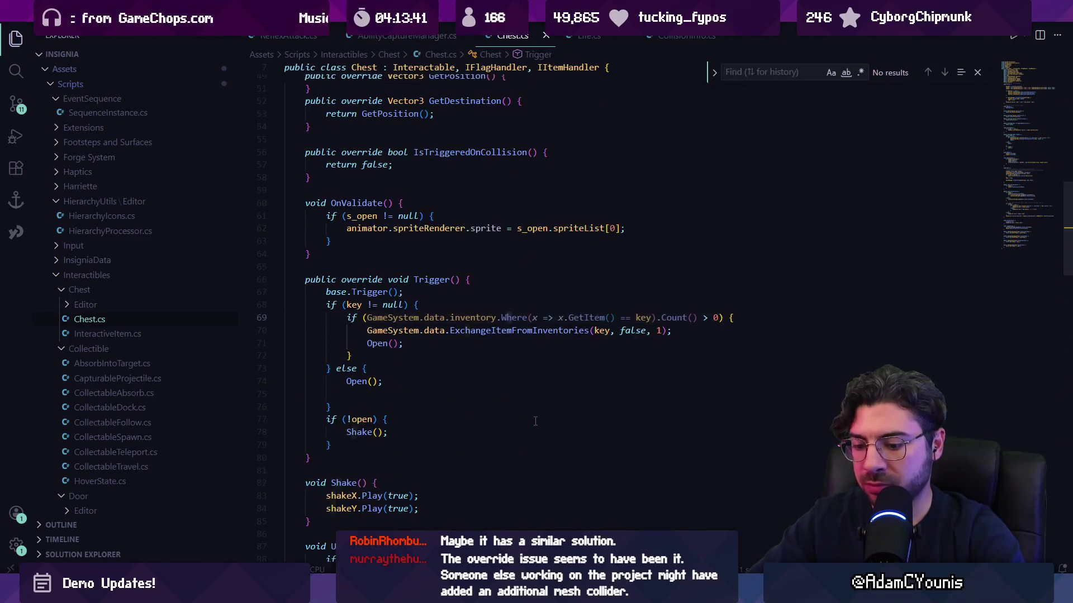
{"action": "type", "text": "updatesha"}
{"action": "key", "text": "Return"}
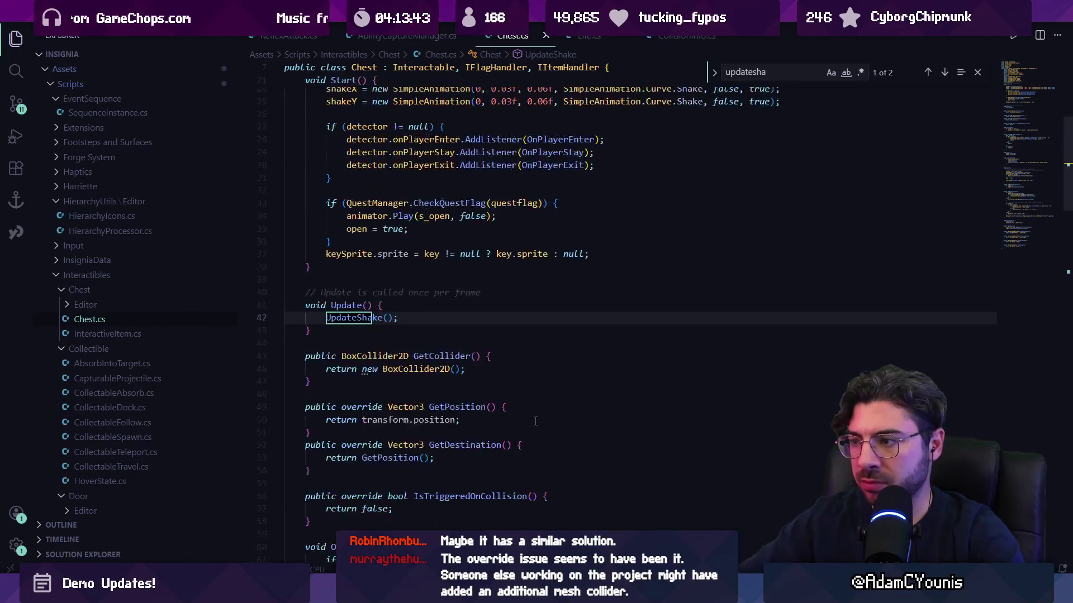
{"action": "key", "text": "Return"}
{"action": "key", "text": "Escape"}
{"action": "left_click", "coordinate": [575, 377]}
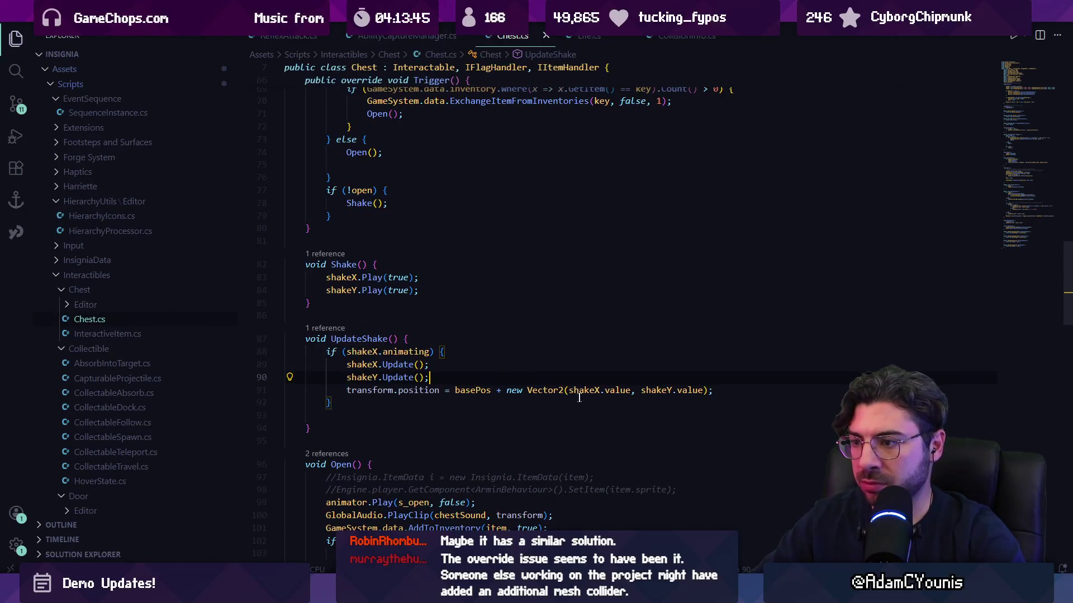
Step: Change the shakeX and shakeY amounts from 0.03f to 0.02f
{"action": "key", "text": "ctrl+f"}
{"action": "type", "text": "shakex"}
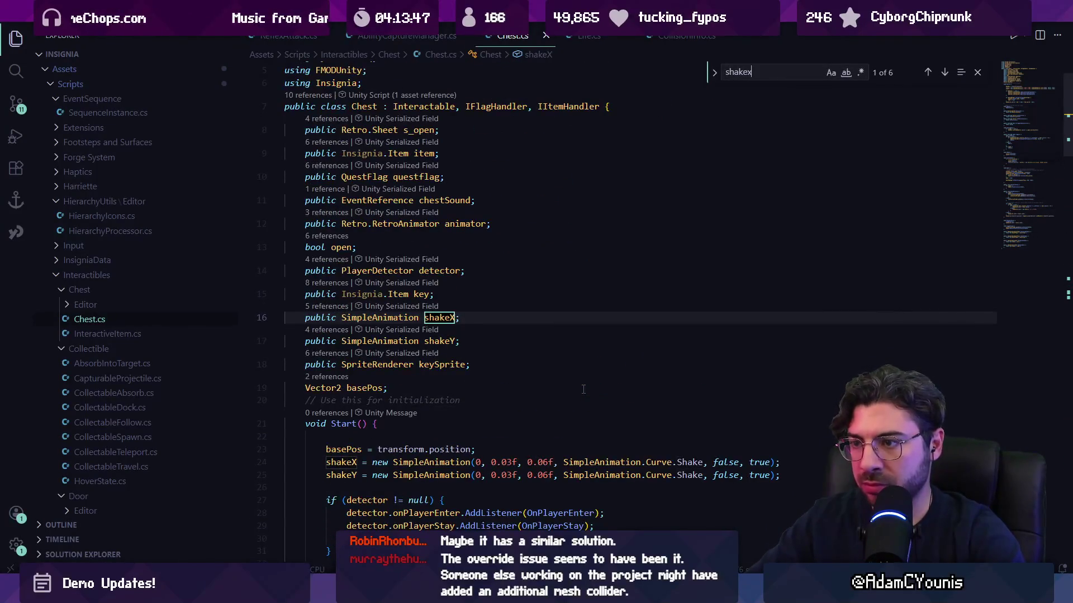
{"action": "key", "text": "Escape"}
{"action": "left_click", "coordinate": [512, 462]}
{"action": "key", "text": "BackSpace"}
{"action": "type", "text": "2"}
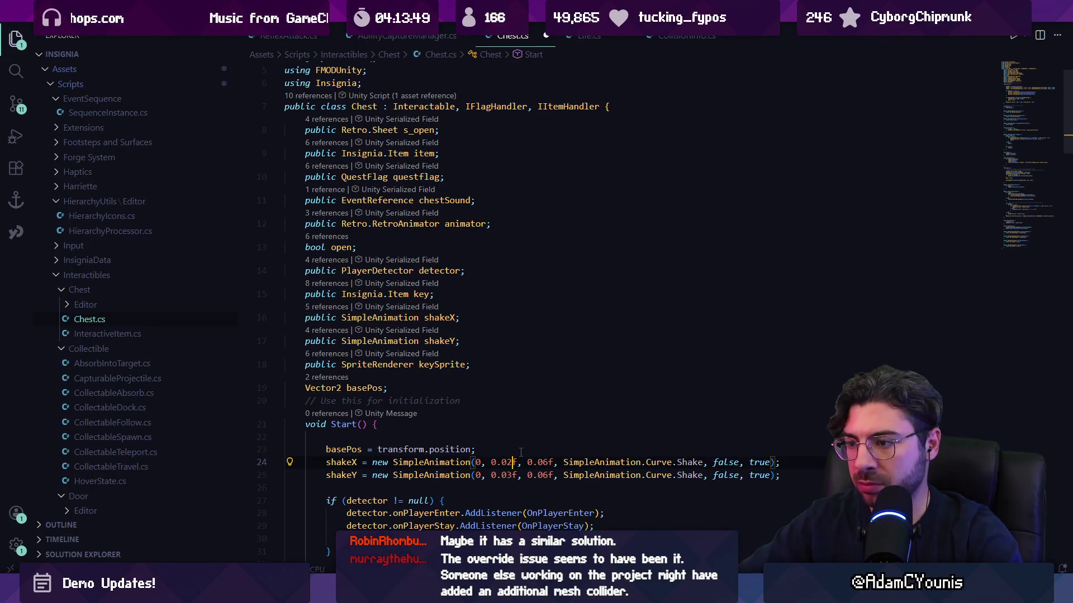
{"action": "key", "text": "Down"}
{"action": "key", "text": "BackSpace"}
{"action": "type", "text": "2"}
Step: Retouch the comma after 0.02f on line 24, save Chest.cs, and return to Unity
{"action": "key", "text": "alt+Tab"}
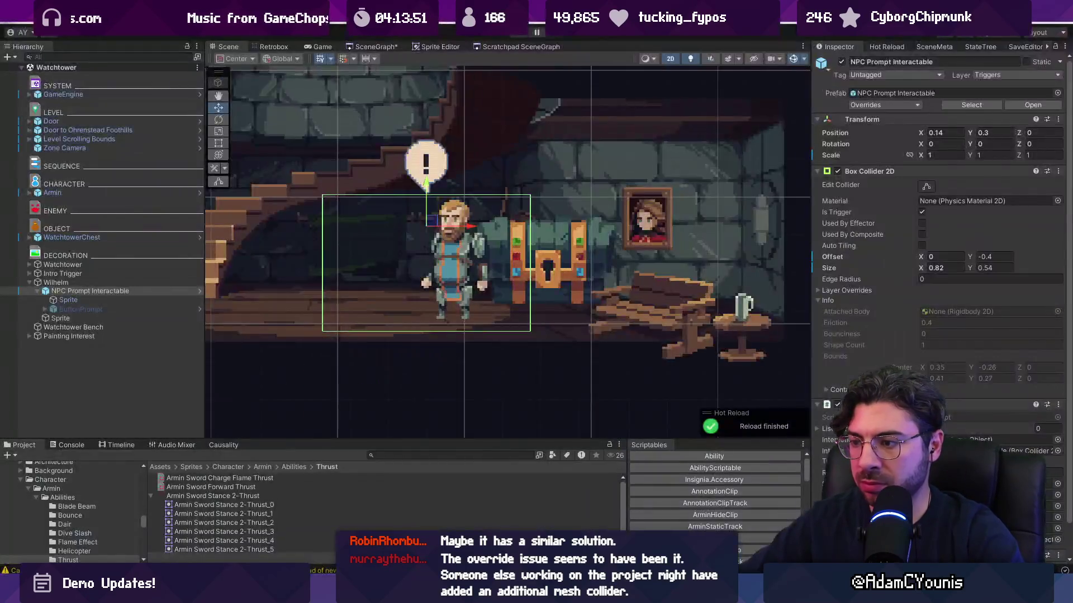
{"action": "key", "text": "alt+Tab"}
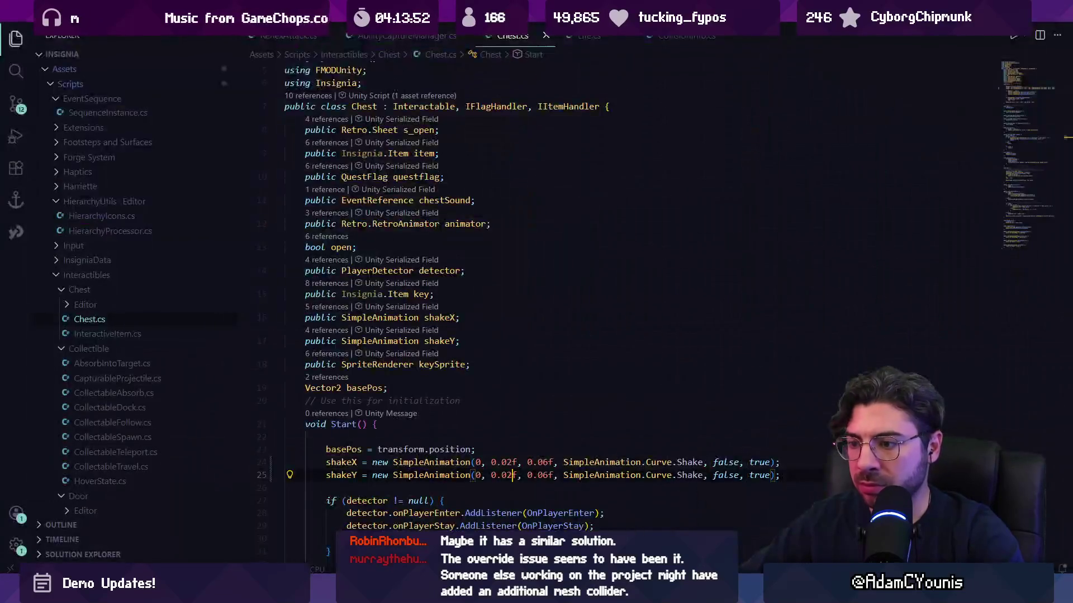
{"action": "left_click", "coordinate": [526, 462]}
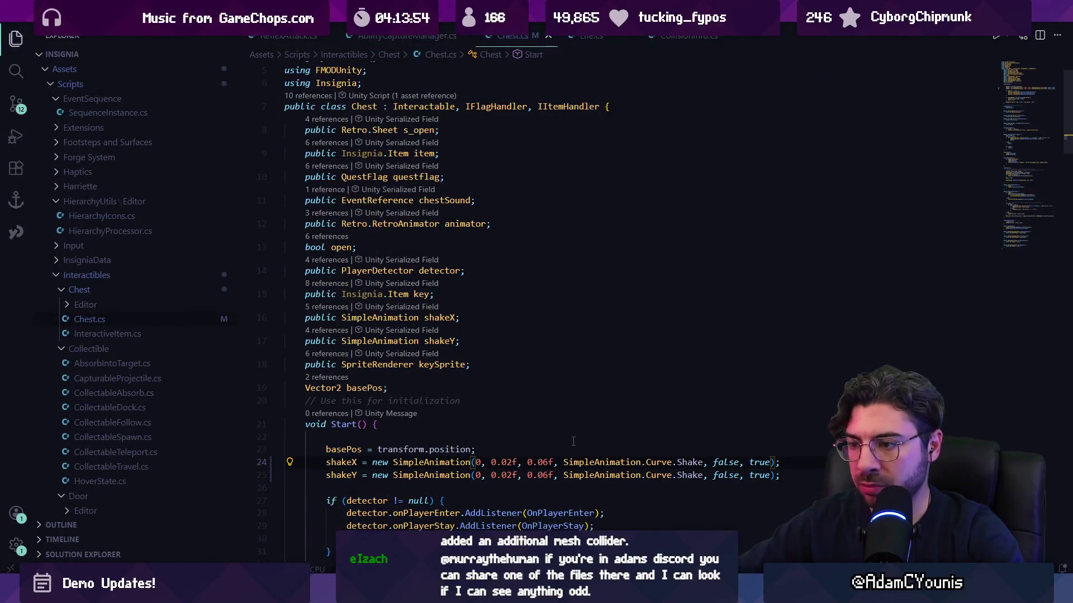
{"action": "key", "text": "BackSpace"}
{"action": "type", "text": ","}
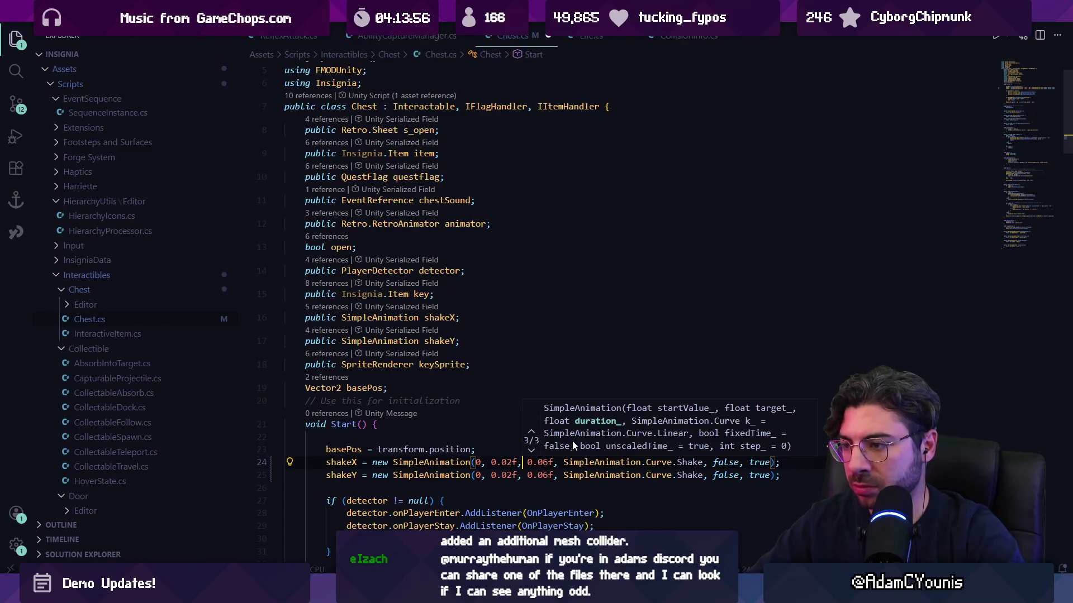
{"action": "key", "text": "ctrl+s"}
{"action": "key", "text": "alt+Tab"}
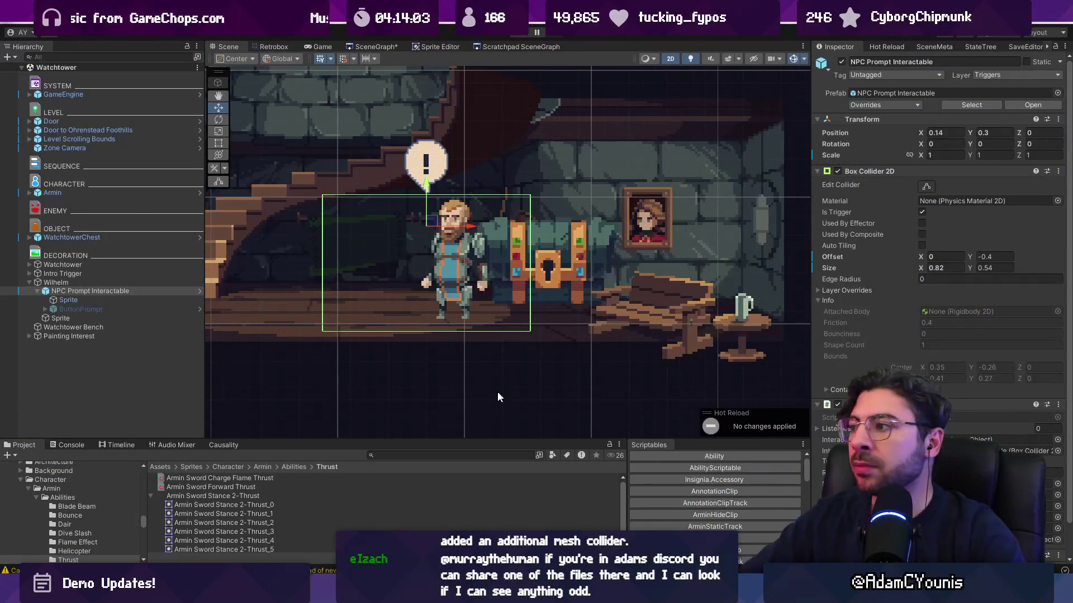
Step: Search 'punching', open the Punching Machine Minigame prefab, and select its Game Logic object
{"action": "scroll", "coordinate": [494, 250], "scroll_direction": "down", "scroll_amount": 3}
{"action": "scroll", "coordinate": [301, 120], "scroll_direction": "up", "scroll_amount": 1}
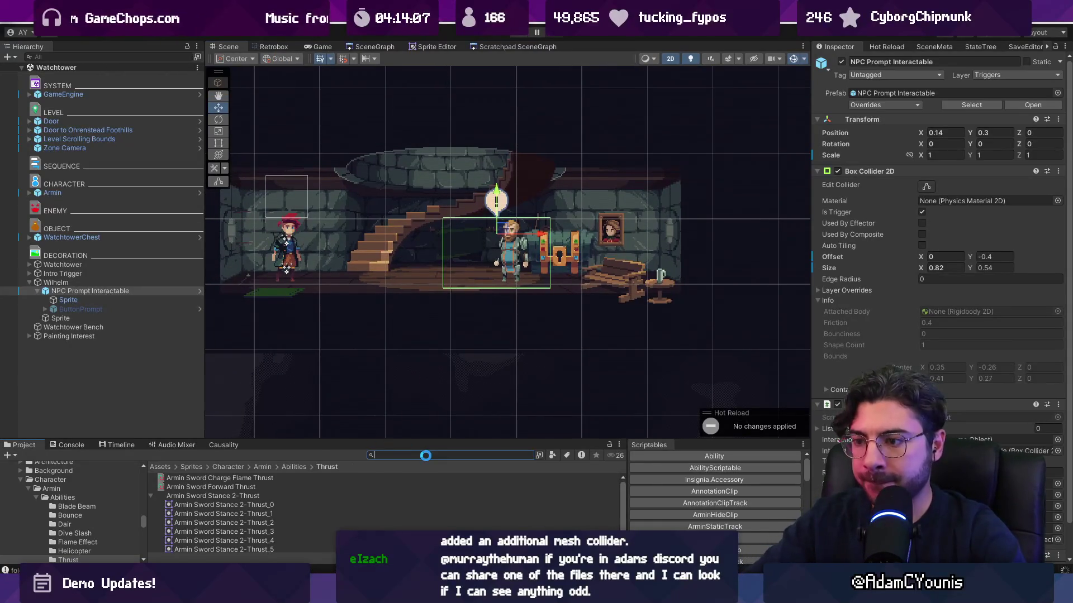
{"action": "type", "text": "punching"}
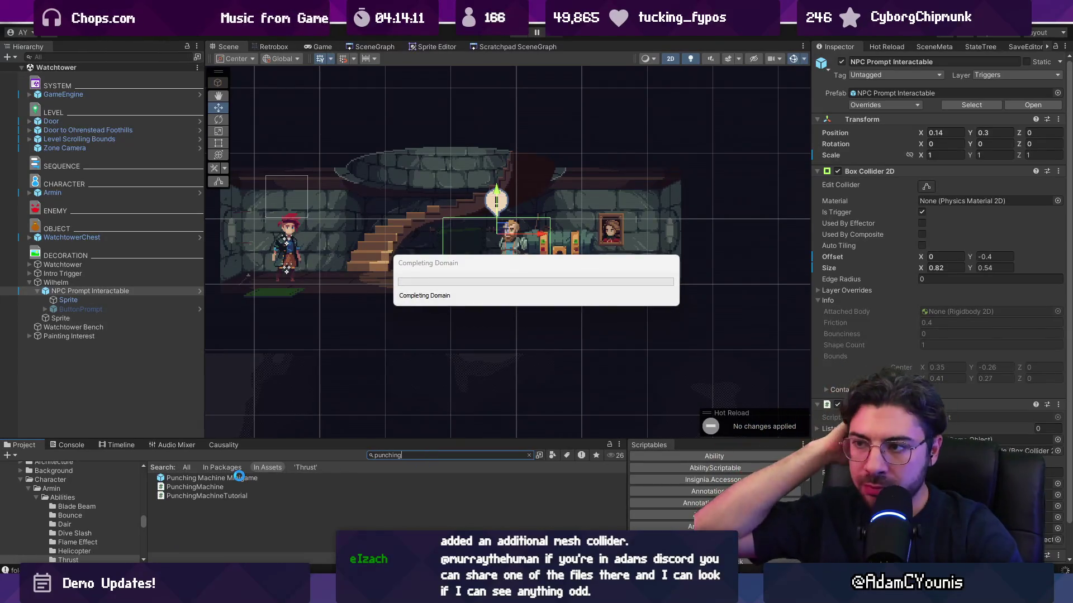
{"action": "double_click", "coordinate": [238, 476]}
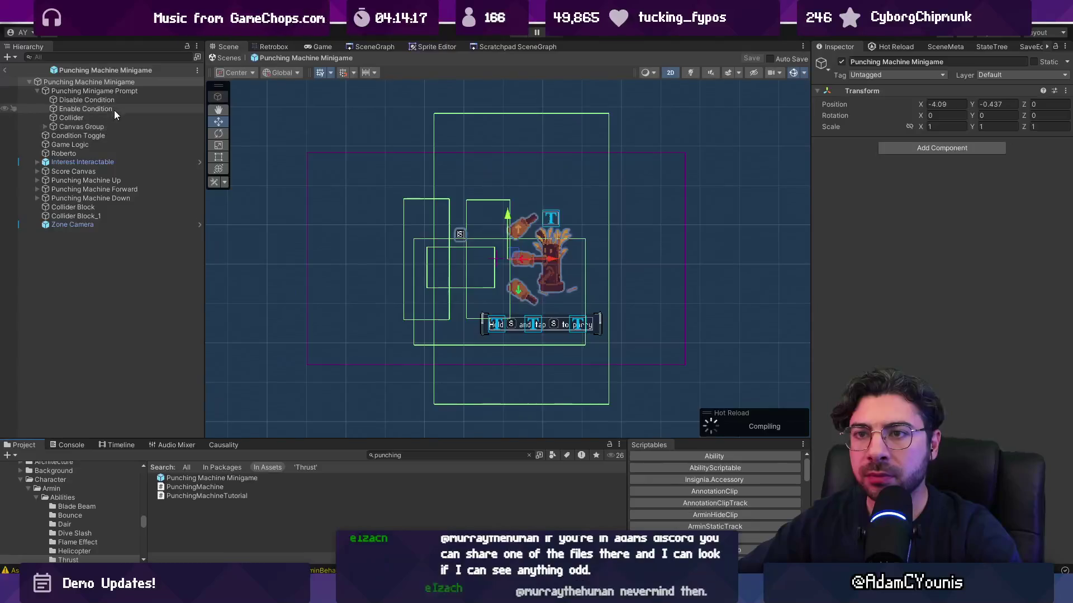
{"action": "left_click", "coordinate": [104, 145]}
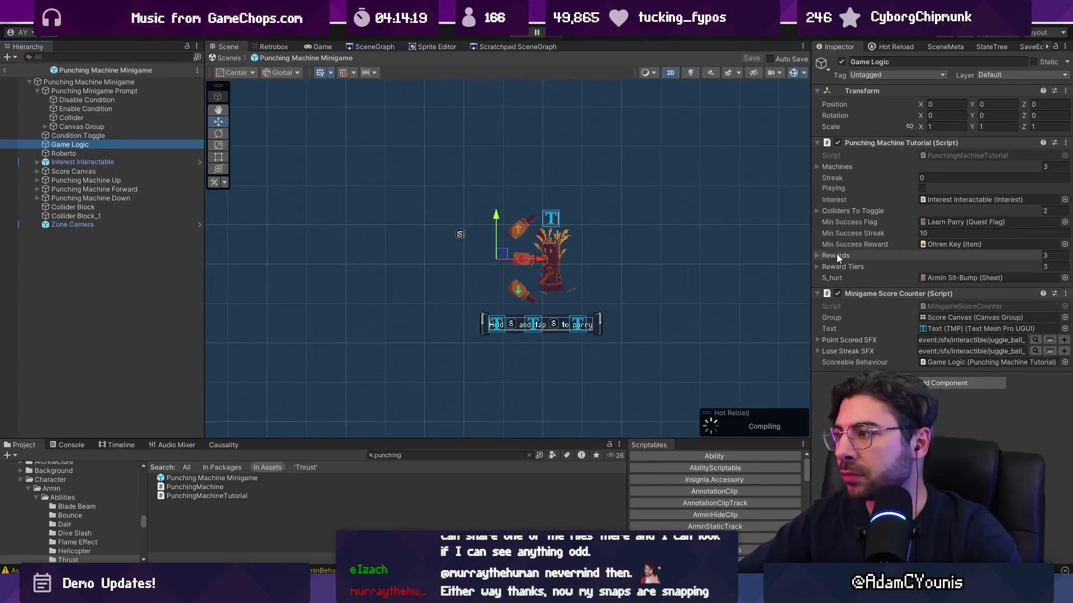
Step: Expand Rewards and search the item picker for 'redcrystal' and 'stonered' without choosing
{"action": "left_click", "coordinate": [818, 255]}
{"action": "left_click", "coordinate": [1040, 306]}
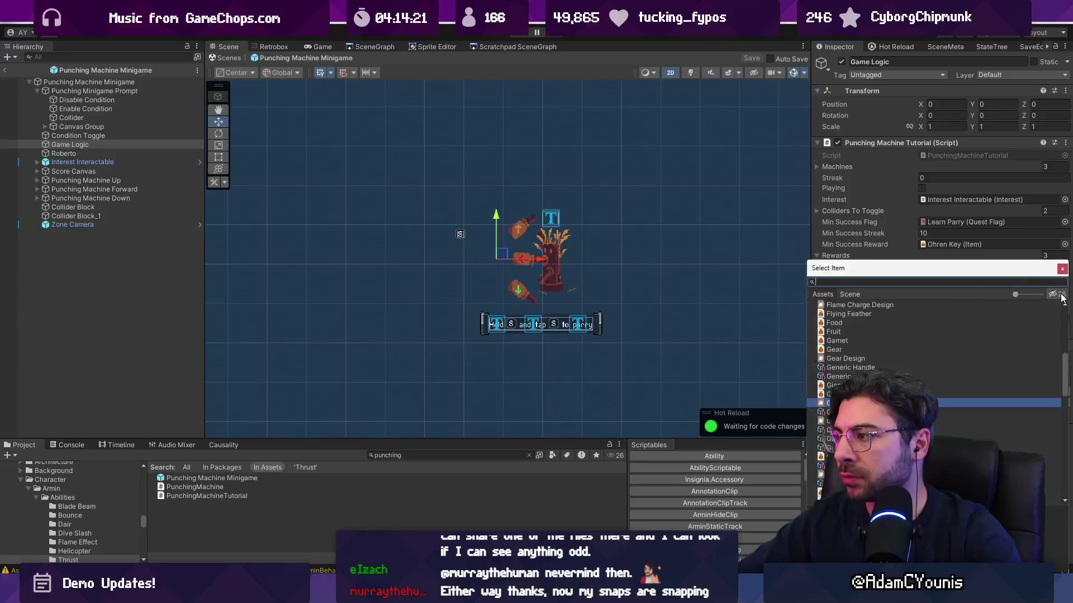
{"action": "type", "text": "red"}
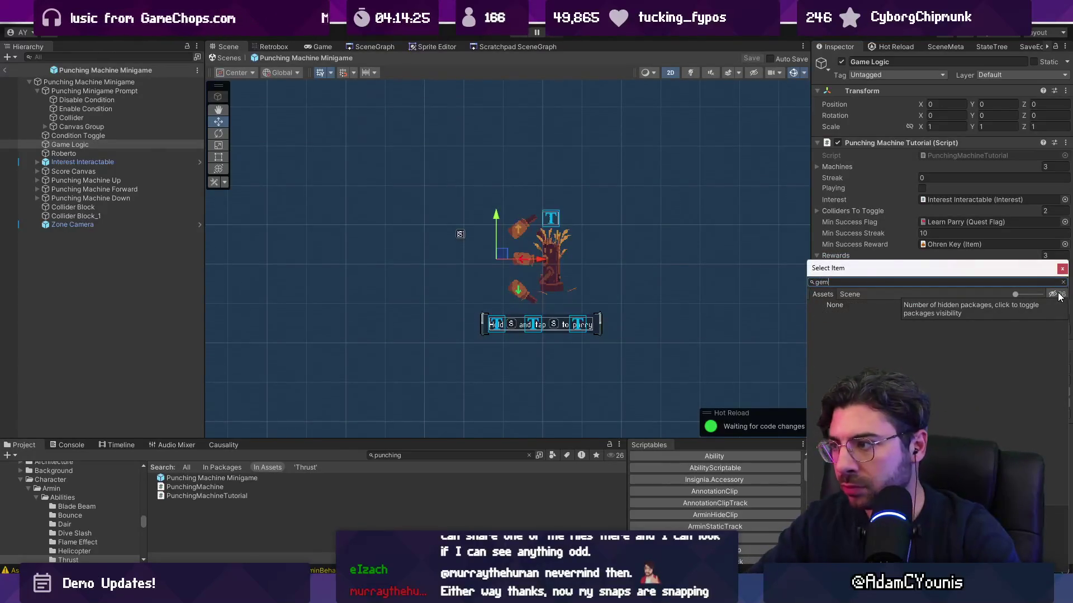
{"action": "type", "text": "crystal"}
{"action": "key", "text": "ctrl+a"}
{"action": "type", "text": "stone"}
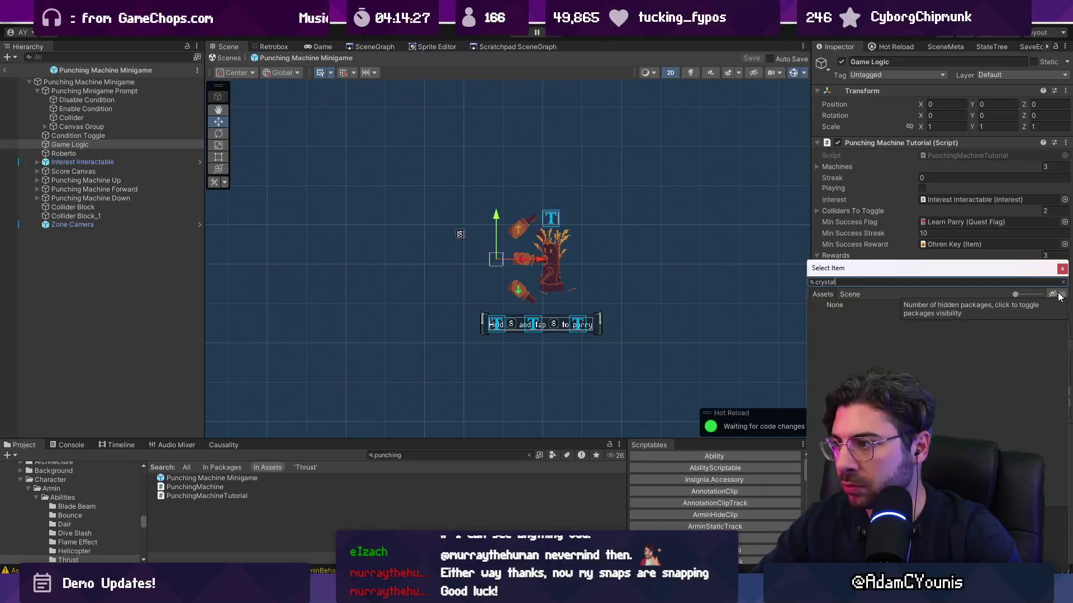
{"action": "type", "text": "red"}
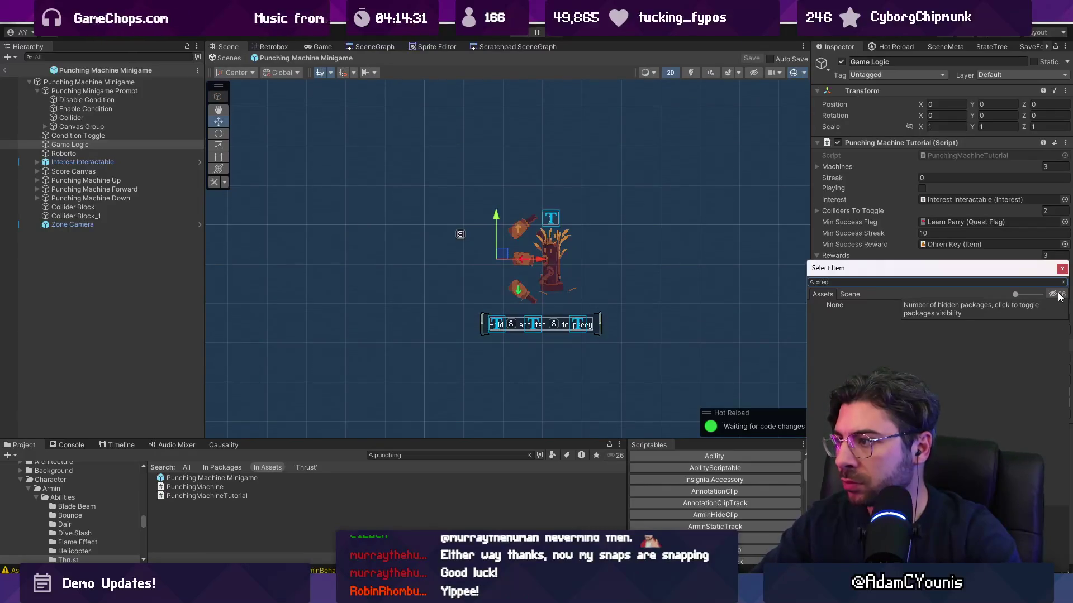
{"action": "key", "text": "Escape"}
Step: Make Garnet the third reward and save the prefab
{"action": "left_click", "coordinate": [1061, 293]}
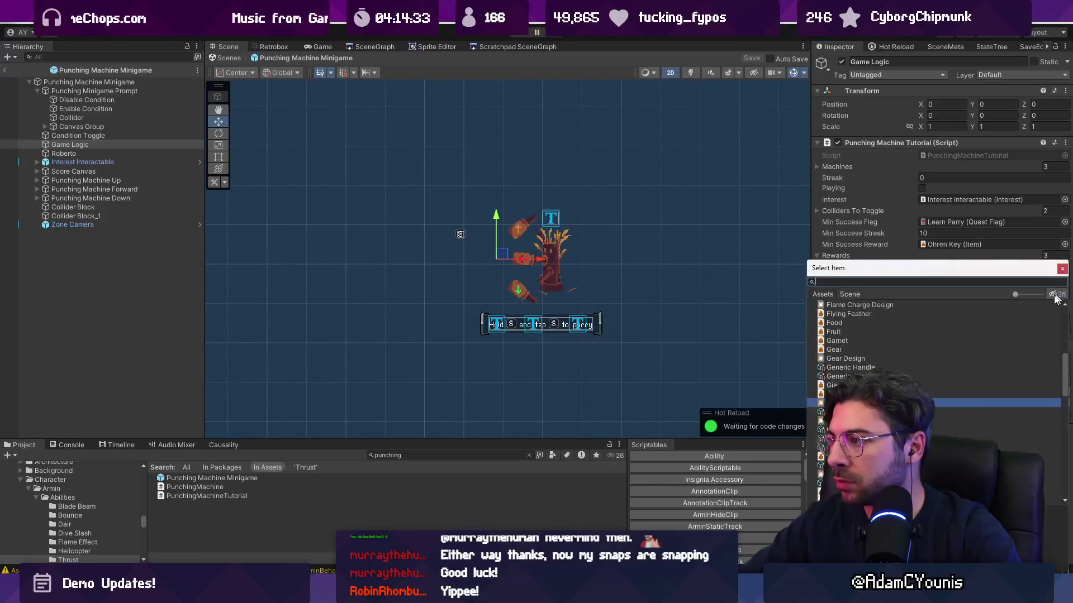
{"action": "scroll", "coordinate": [953, 357], "scroll_direction": "down", "scroll_amount": 3}
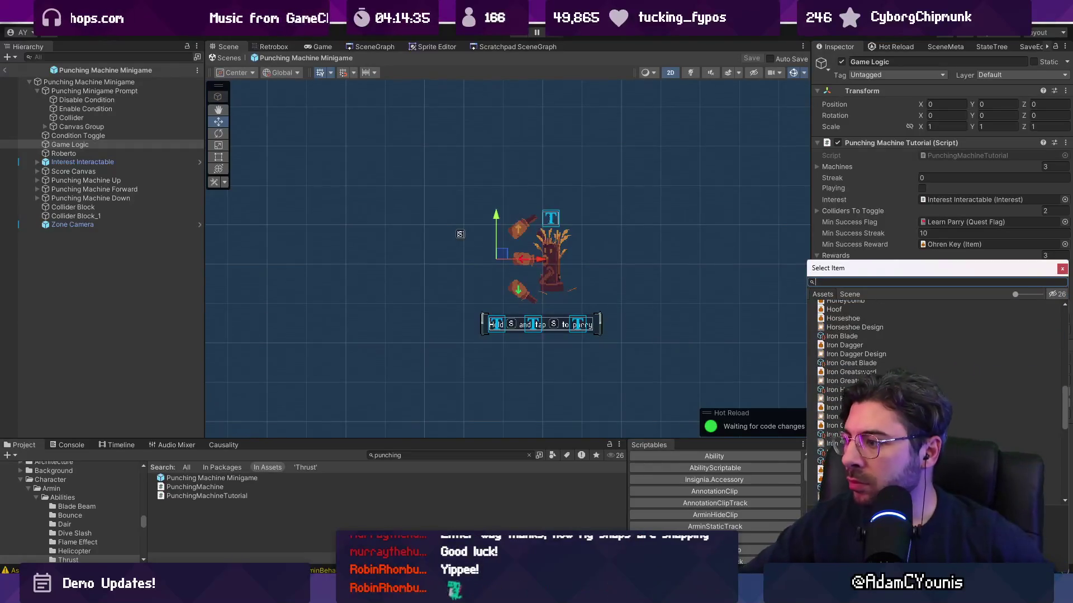
{"action": "scroll", "coordinate": [938, 391], "scroll_direction": "down", "scroll_amount": 5}
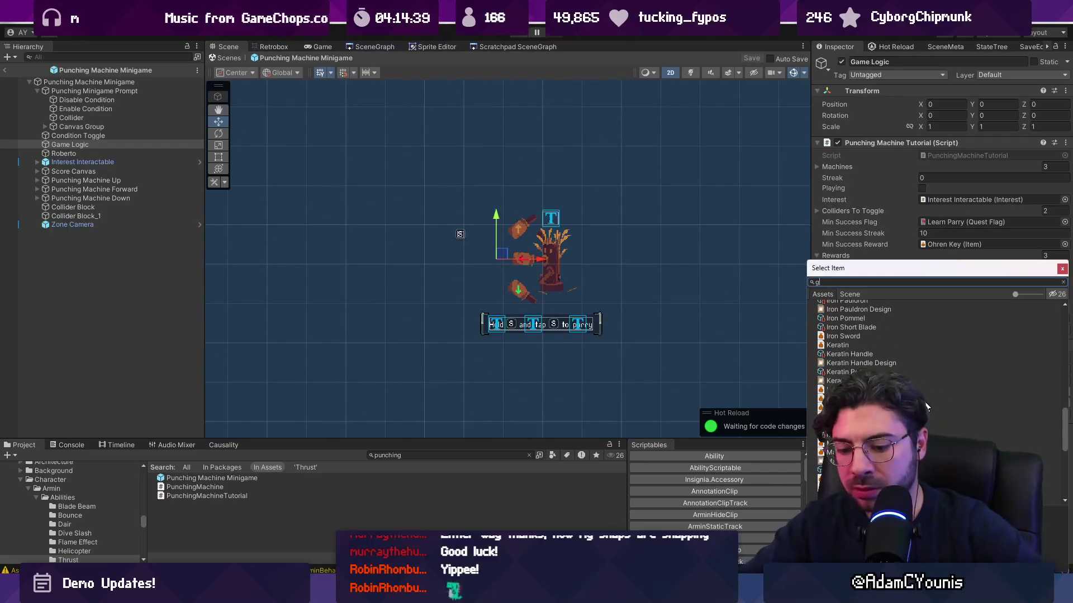
{"action": "type", "text": "garnet"}
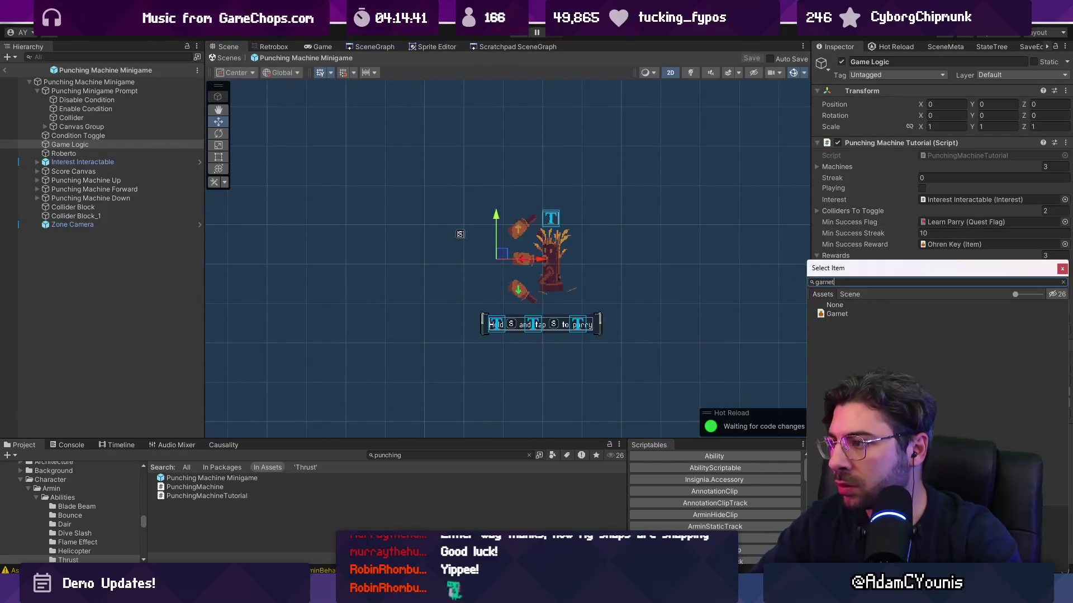
{"action": "key", "text": "Return"}
{"action": "key", "text": "ctrl+s"}
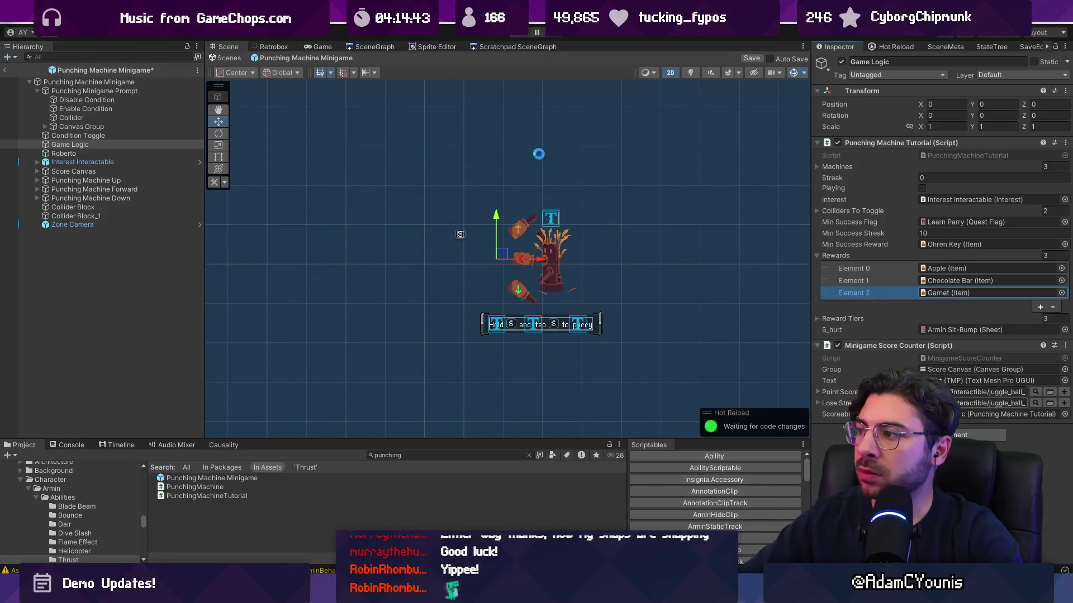
Step: Exit Prefab Mode via the Scenes breadcrumb to return to the Watchtower scene
{"action": "left_click", "coordinate": [236, 61]}
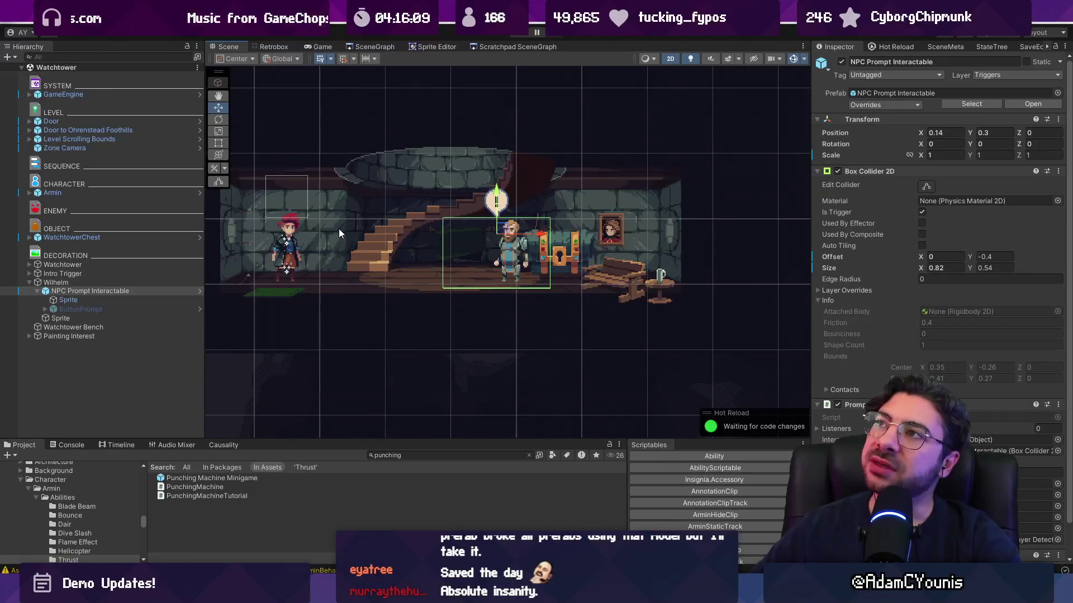
Step: Inspect the NPC Prompt Interactable in the Scene view, then switch to Fork
{"action": "scroll", "coordinate": [390, 185], "scroll_direction": "down", "scroll_amount": 3}
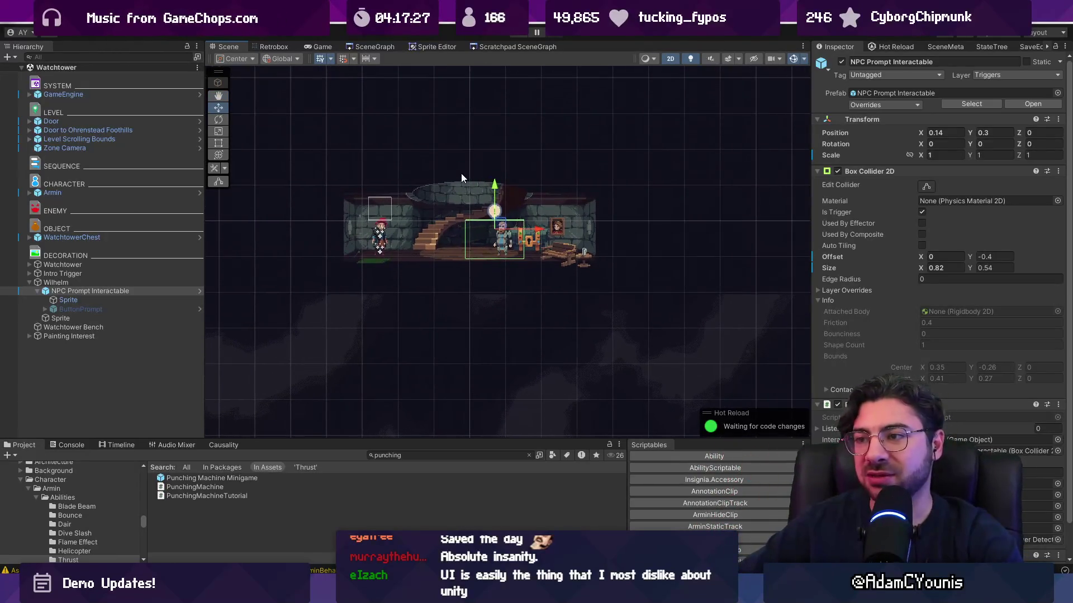
{"action": "scroll", "coordinate": [466, 172], "scroll_direction": "up", "scroll_amount": 4}
{"action": "scroll", "coordinate": [471, 176], "scroll_direction": "down", "scroll_amount": 1}
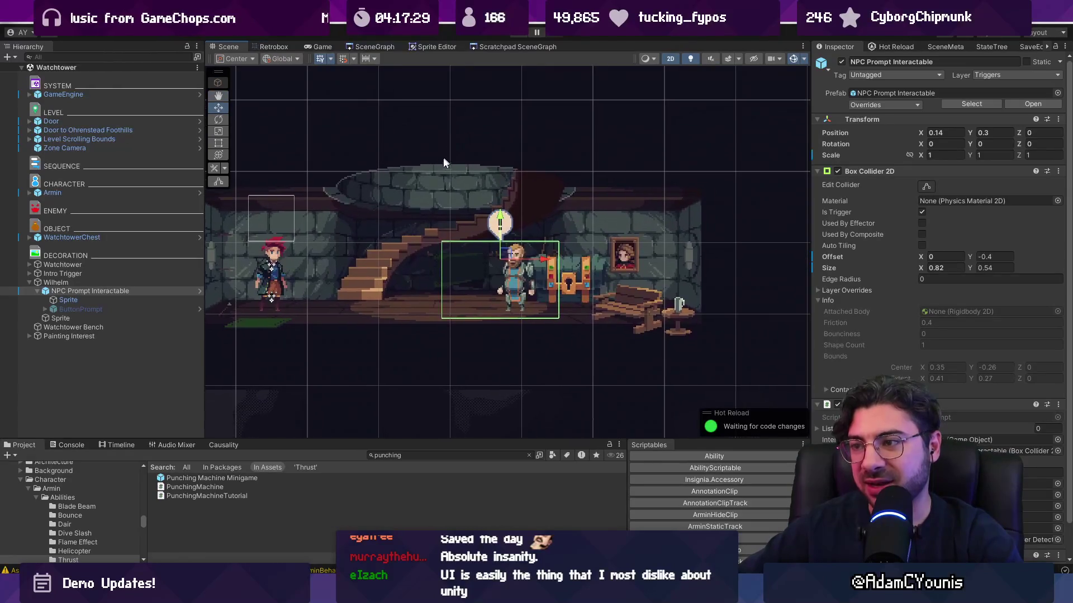
{"action": "scroll", "coordinate": [443, 156], "scroll_direction": "up", "scroll_amount": 2}
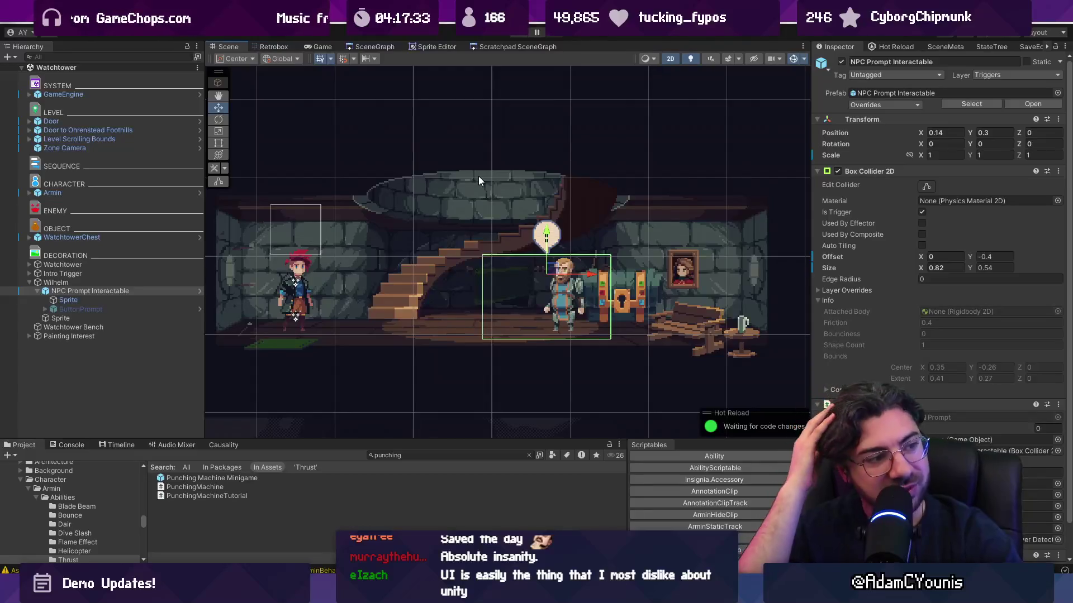
{"action": "scroll", "coordinate": [562, 238], "scroll_direction": "down", "scroll_amount": 2}
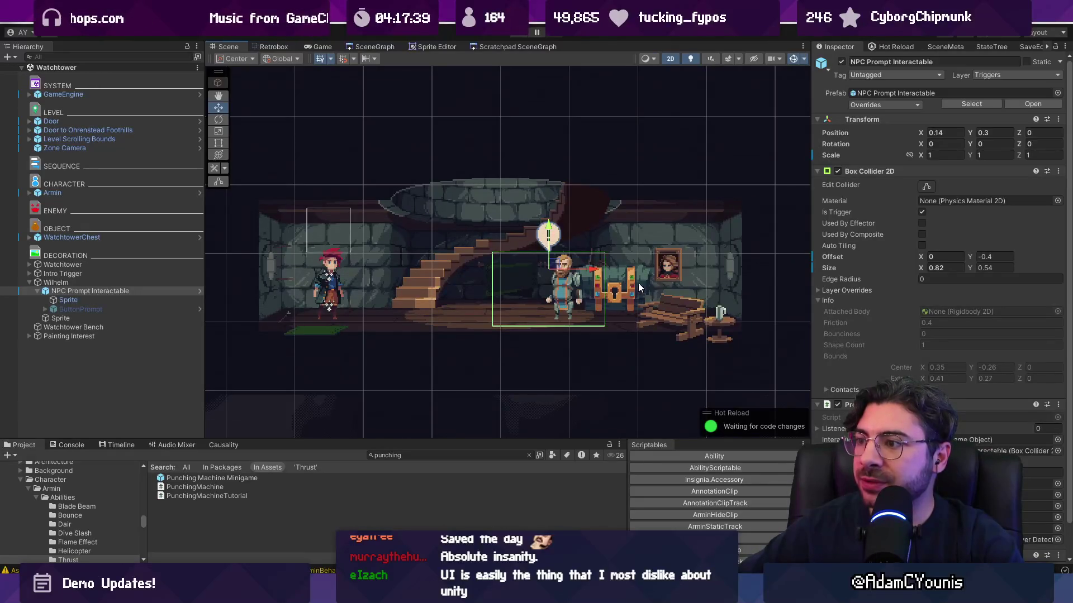
{"action": "scroll", "coordinate": [638, 284], "scroll_direction": "up", "scroll_amount": 3}
{"action": "scroll", "coordinate": [592, 260], "scroll_direction": "down", "scroll_amount": 3}
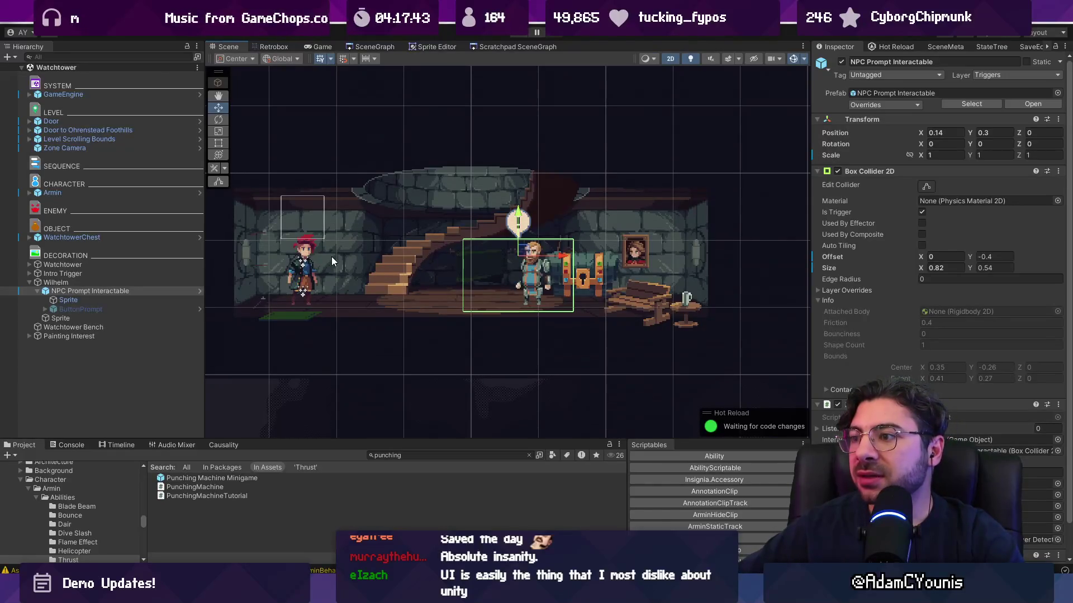
{"action": "scroll", "coordinate": [886, 324], "scroll_direction": "down", "scroll_amount": 2}
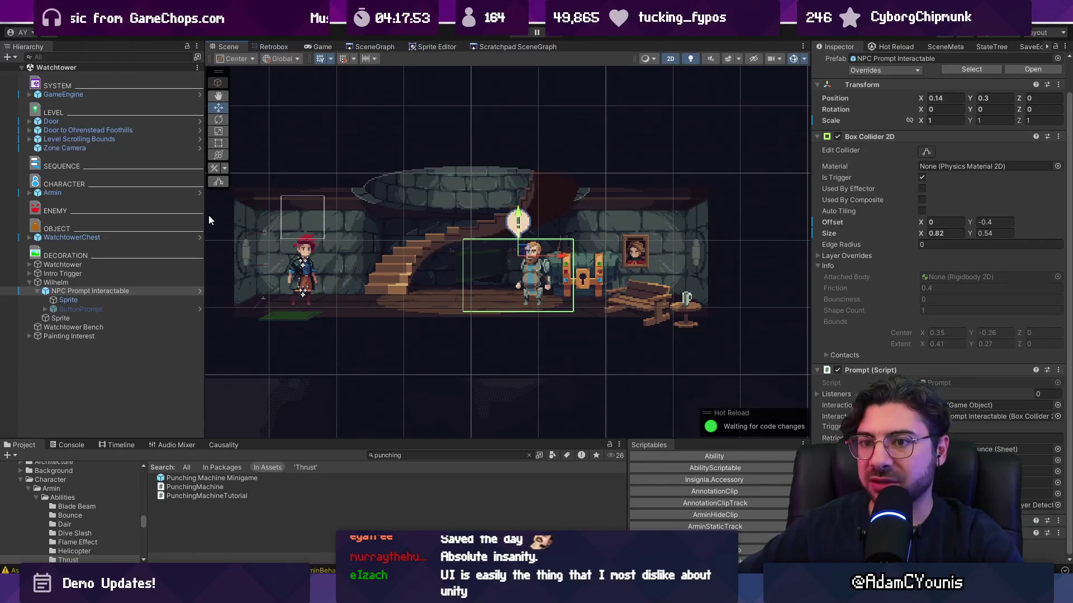
{"action": "key", "text": "alt+Tab"}
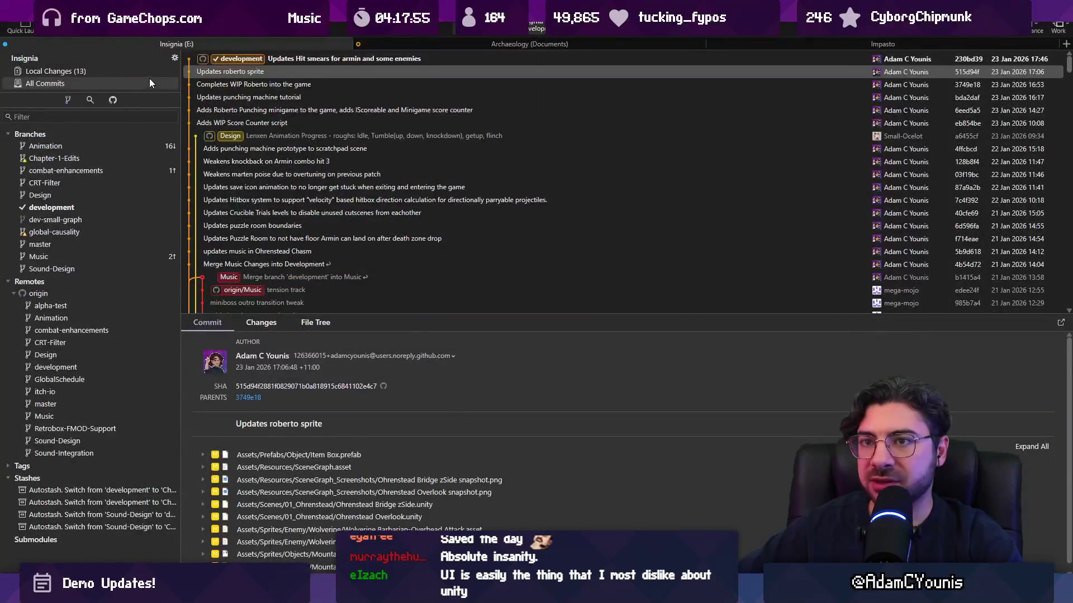
Step: Stage all local changes and commit them as 'Adds lock to wilhelm chest'
{"action": "left_click", "coordinate": [149, 73]}
{"action": "left_click", "coordinate": [415, 69]}
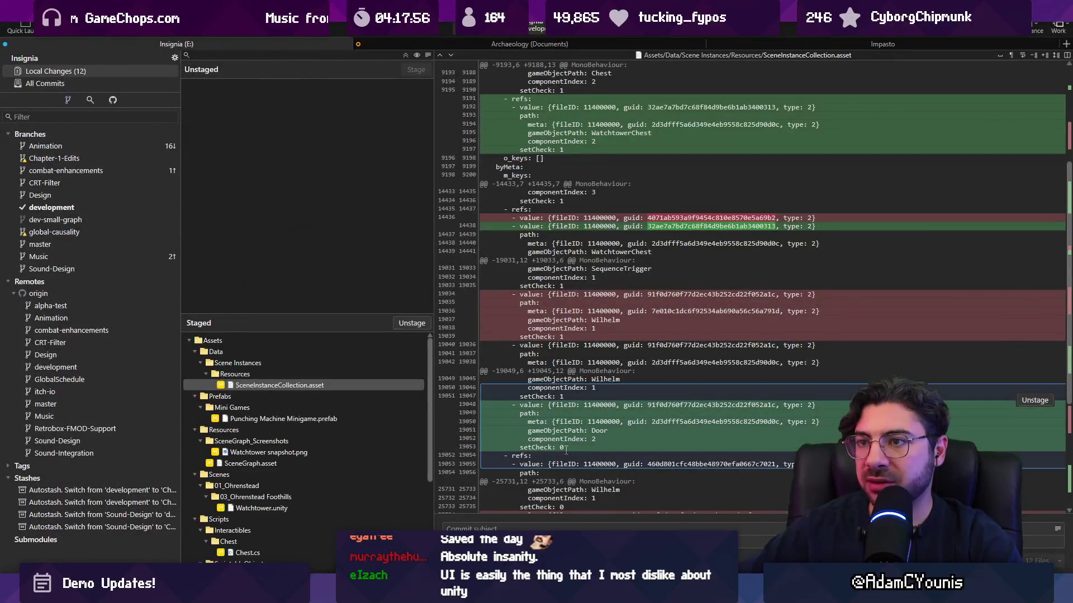
{"action": "left_click", "coordinate": [558, 529]}
{"action": "type", "text": "Adds lock to"}
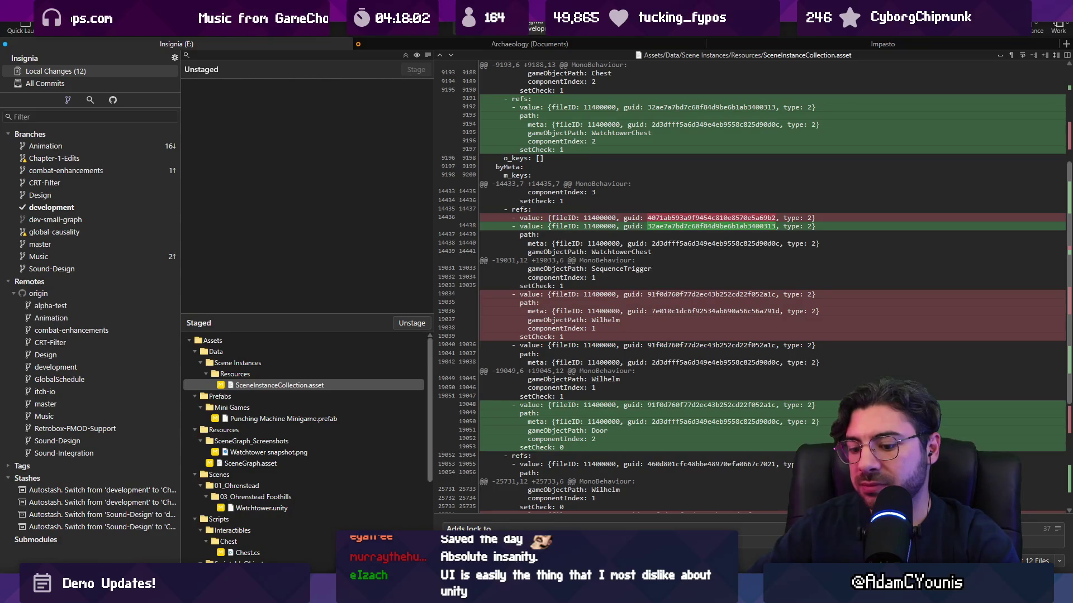
{"action": "type", "text": "elm b"}
{"action": "type", "text": "chest"}
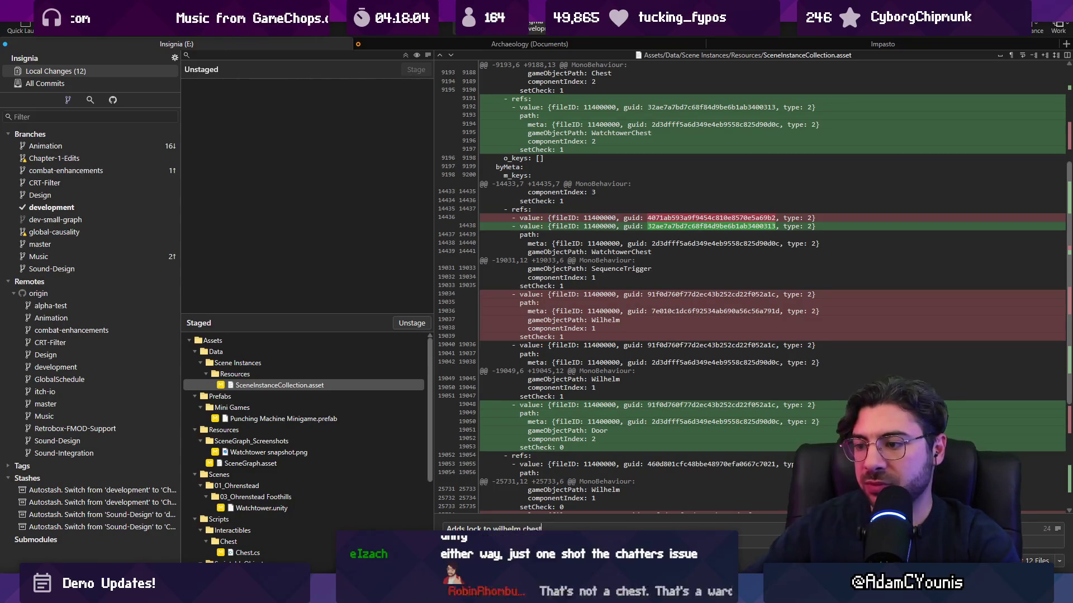
{"action": "key", "text": "ctrl+Return"}
Step: Push the commit to origin/development and return to Unity
{"action": "left_click", "coordinate": [97, 25]}
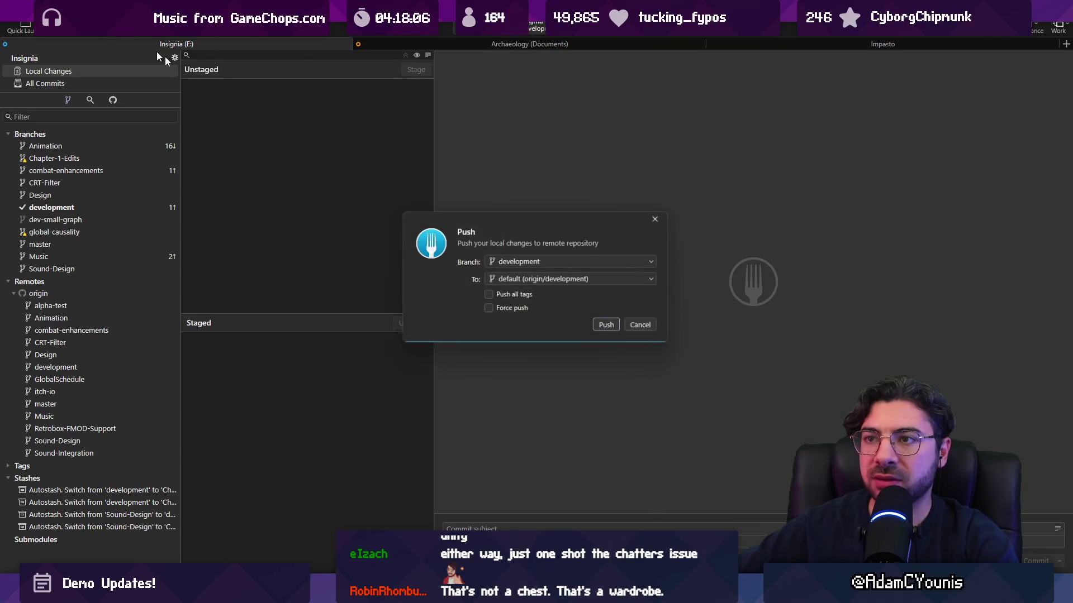
{"action": "left_click", "coordinate": [604, 328]}
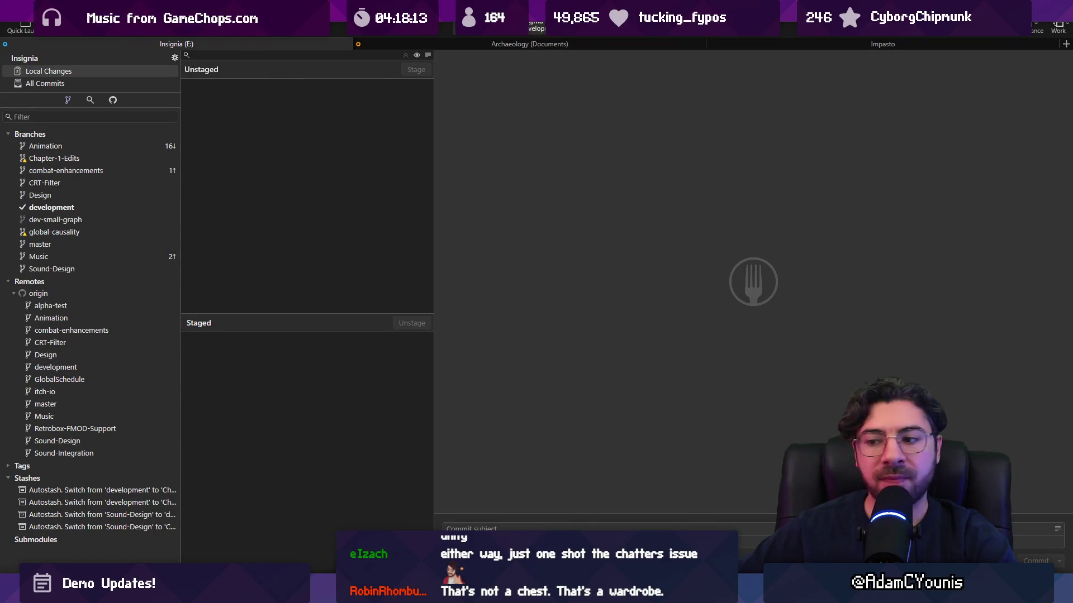
{"action": "mouse_move", "coordinate": [352, 593]}
{"action": "left_click", "coordinate": [352, 525]}
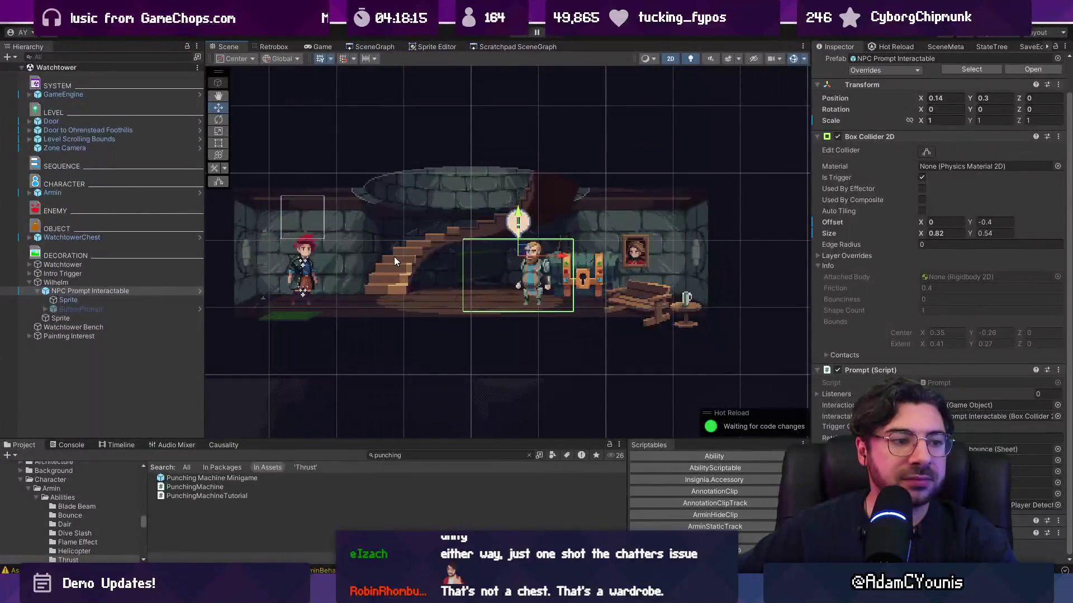
Step: Change the Player Settings version from 0.8.6-alpha to 0.8.7-alpha
{"action": "left_click", "coordinate": [20, 25]}
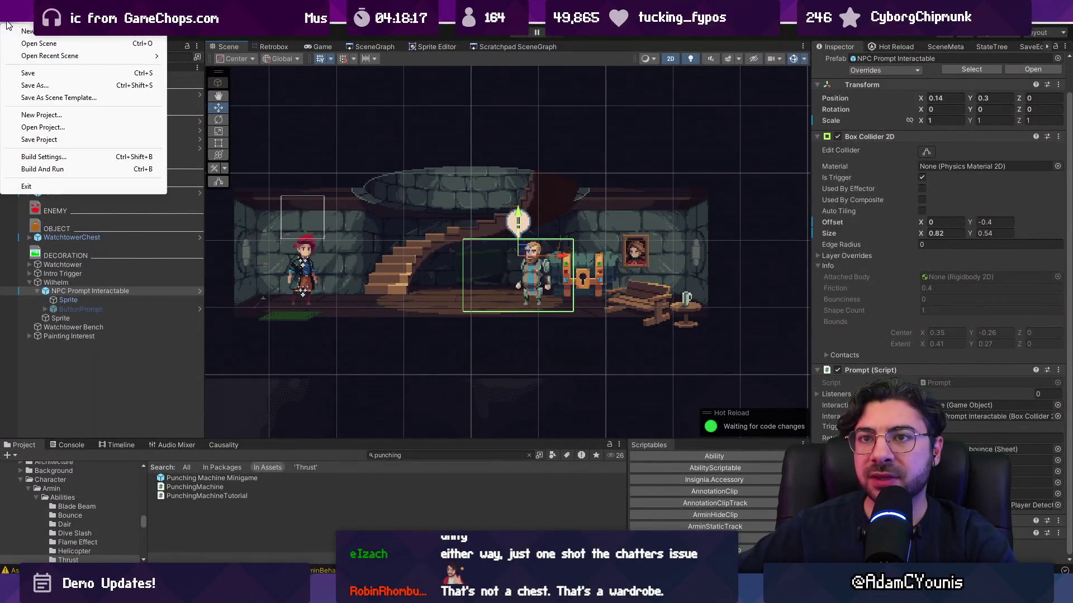
{"action": "left_click", "coordinate": [69, 156]}
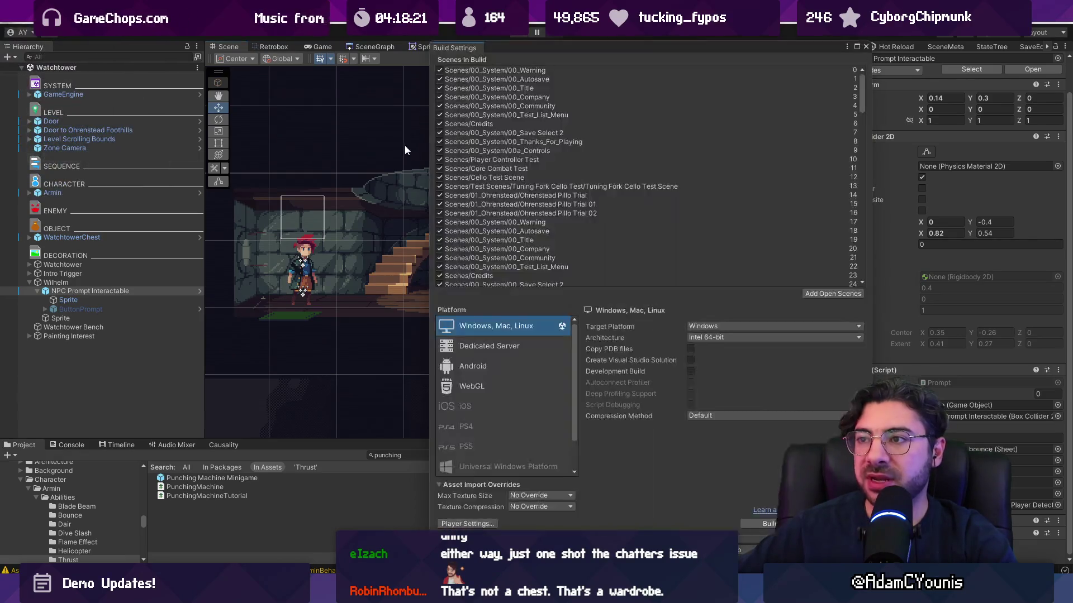
{"action": "left_click", "coordinate": [487, 521]}
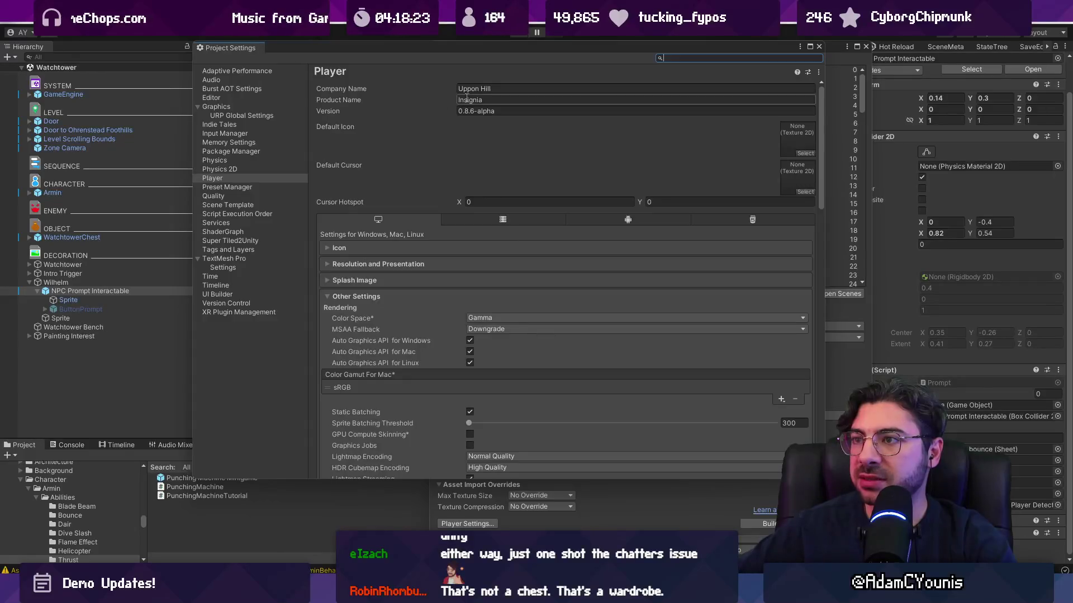
{"action": "left_click", "coordinate": [543, 111]}
{"action": "key", "text": "Right"}
{"action": "key", "text": "Left"}
{"action": "key", "text": "Left"}
{"action": "key", "text": "Left"}
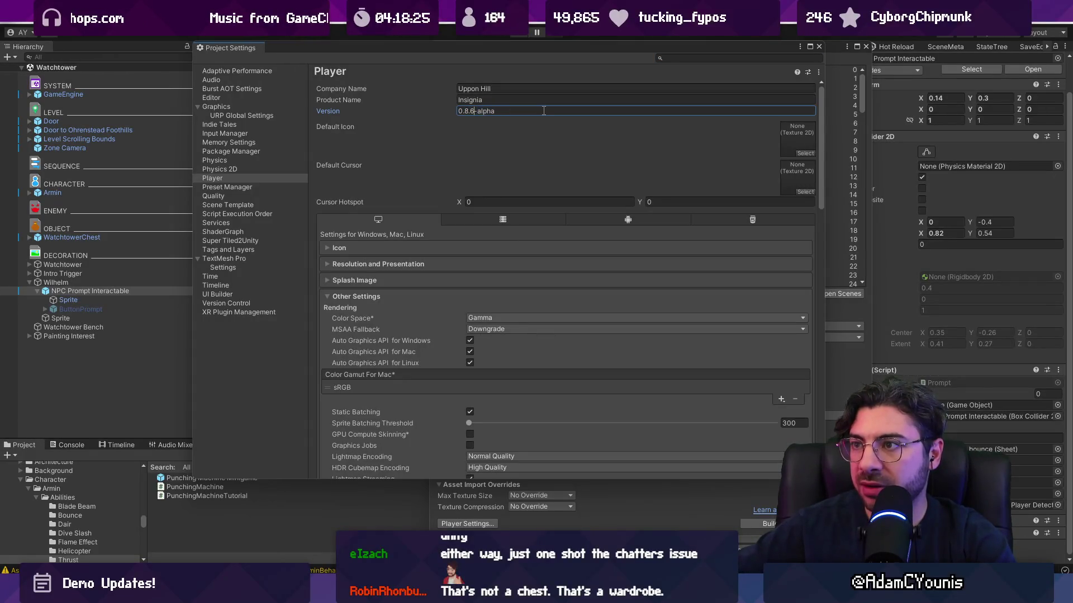
{"action": "key", "text": "BackSpace"}
{"action": "type", "text": "7"}
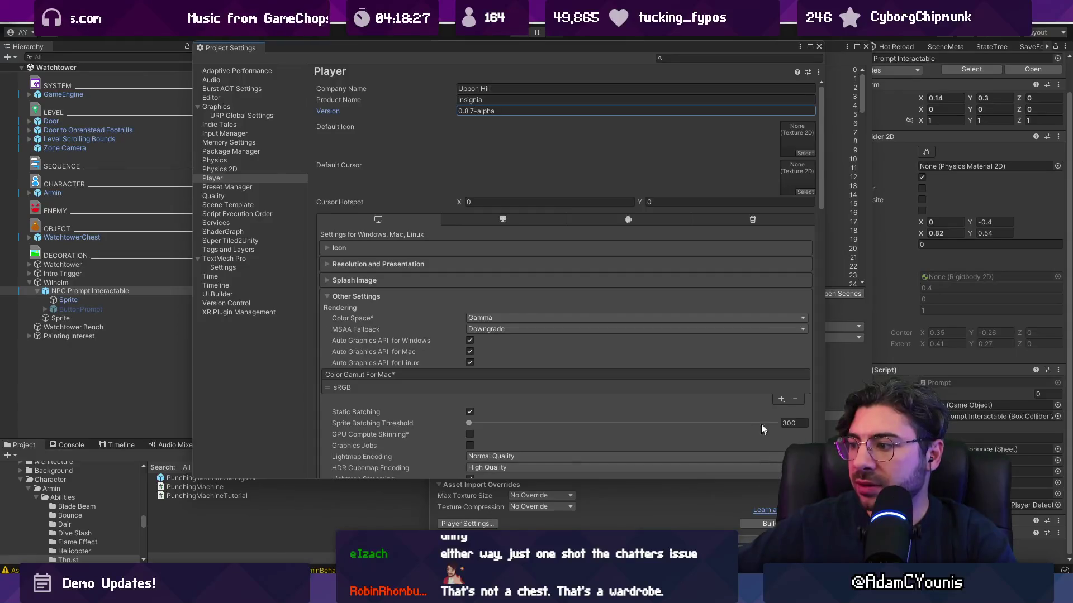
Step: Close Project Settings and Build Settings, and show the SceneGraph
{"action": "left_click", "coordinate": [819, 47]}
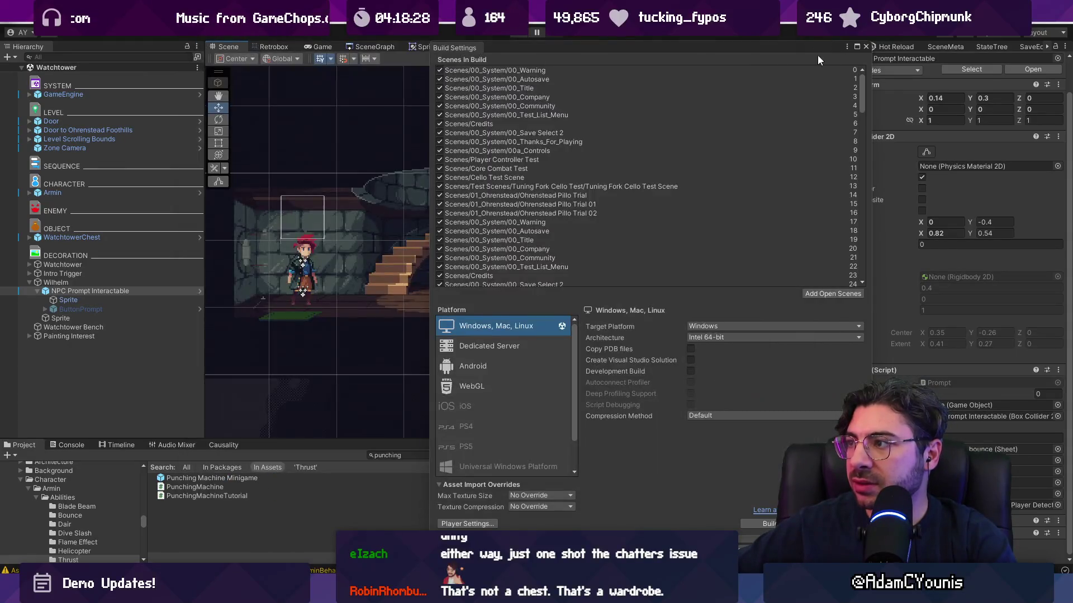
{"action": "left_click", "coordinate": [866, 46]}
{"action": "left_click", "coordinate": [374, 47]}
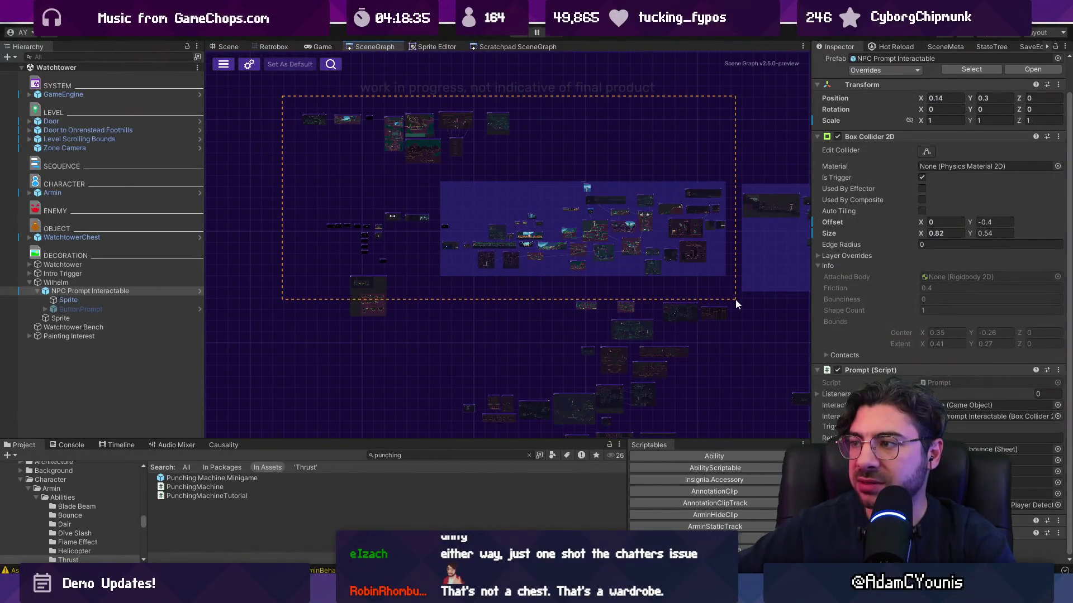
Step: Check the room node context menu, then open and close Build Settings
{"action": "scroll", "coordinate": [646, 292], "scroll_direction": "up", "scroll_amount": 10}
{"action": "right_click", "coordinate": [632, 314]}
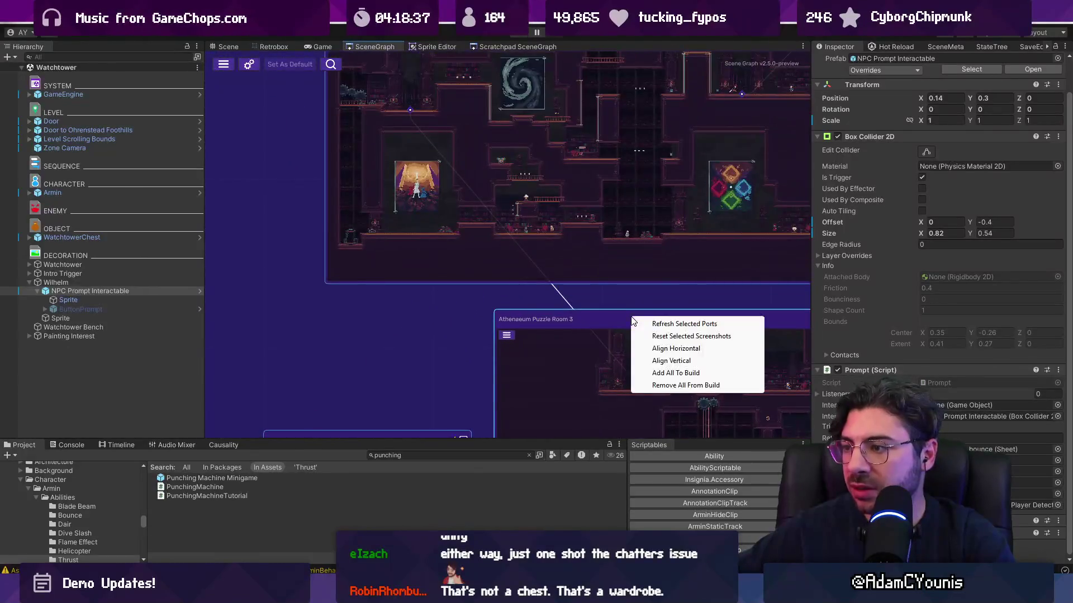
{"action": "left_click", "coordinate": [604, 293]}
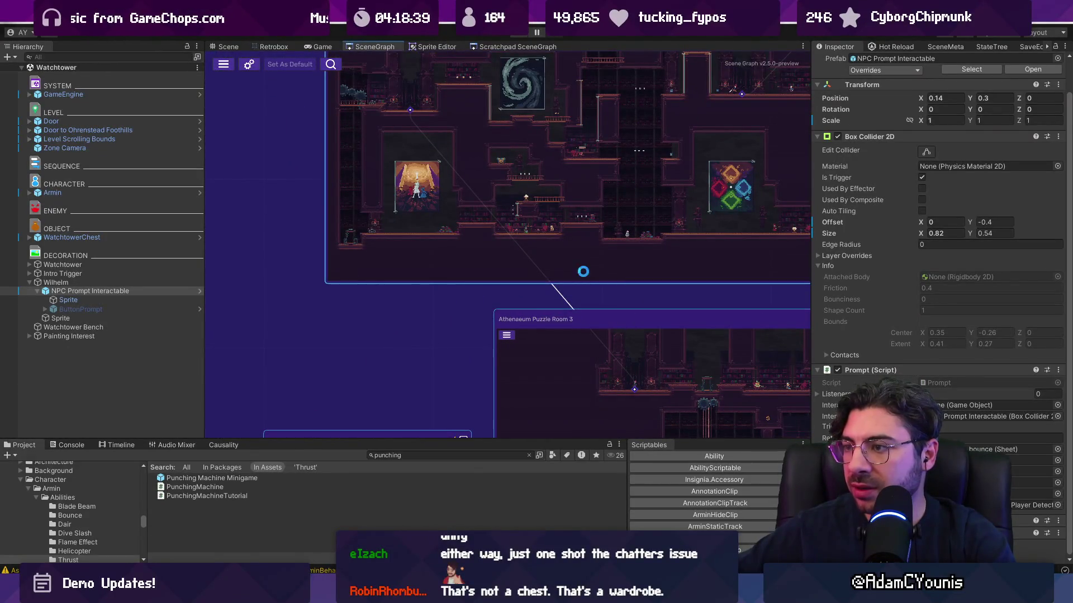
{"action": "left_click", "coordinate": [12, 11]}
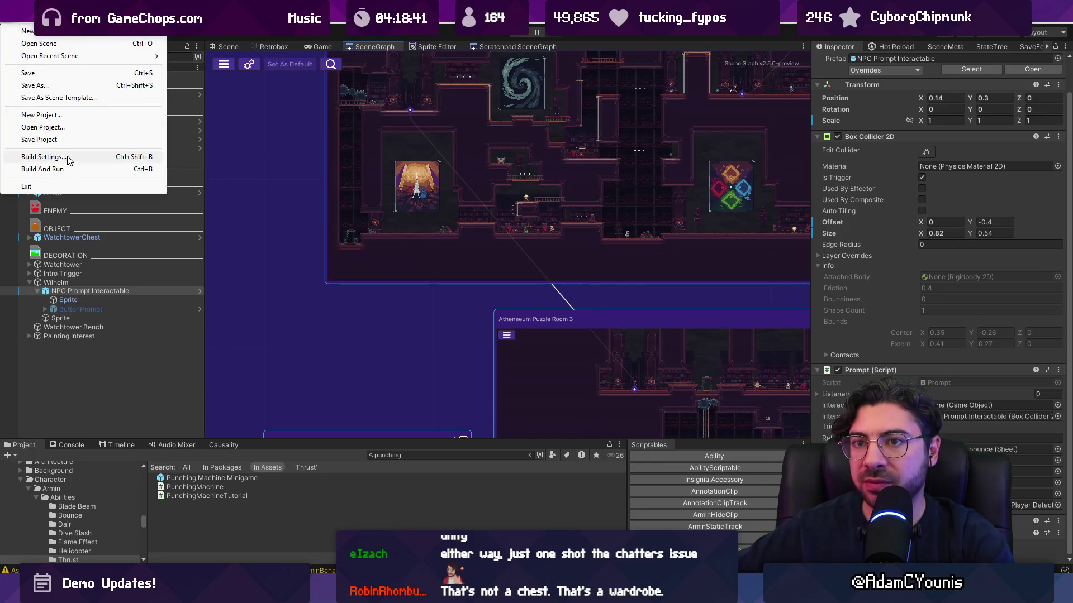
{"action": "left_click", "coordinate": [66, 156]}
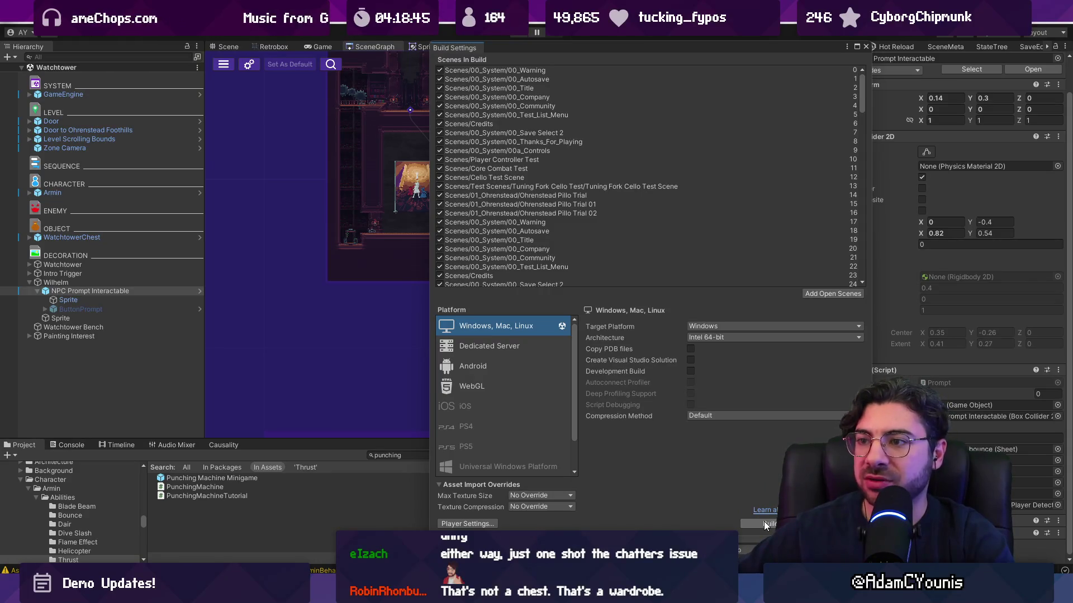
{"action": "left_click", "coordinate": [865, 47]}
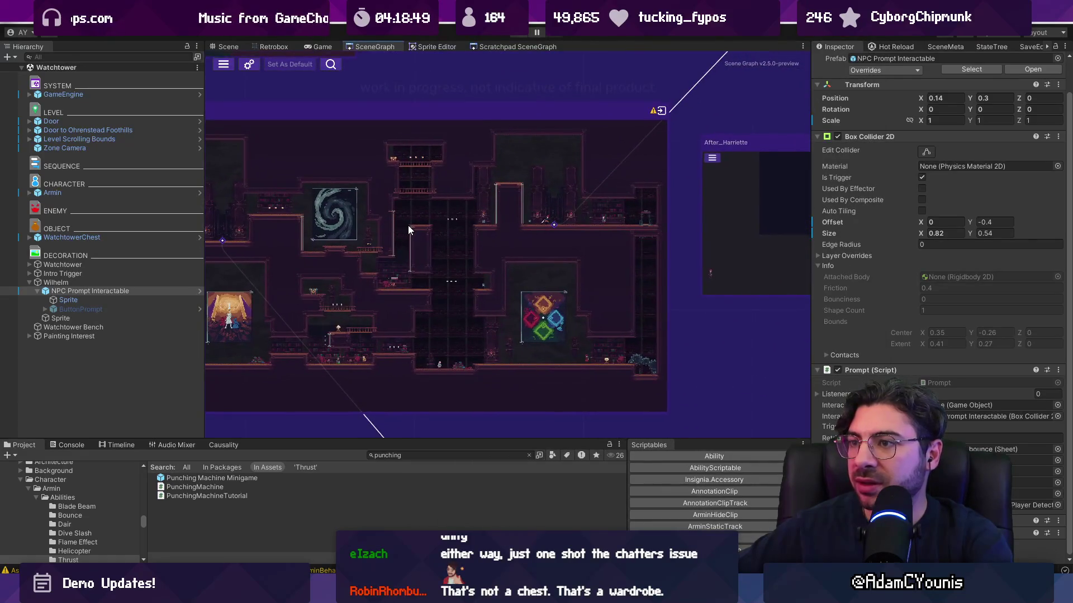
Step: Pan the Scene Graph to view other scenes and open the File menu
{"action": "scroll", "coordinate": [583, 336], "scroll_direction": "up", "scroll_amount": 3}
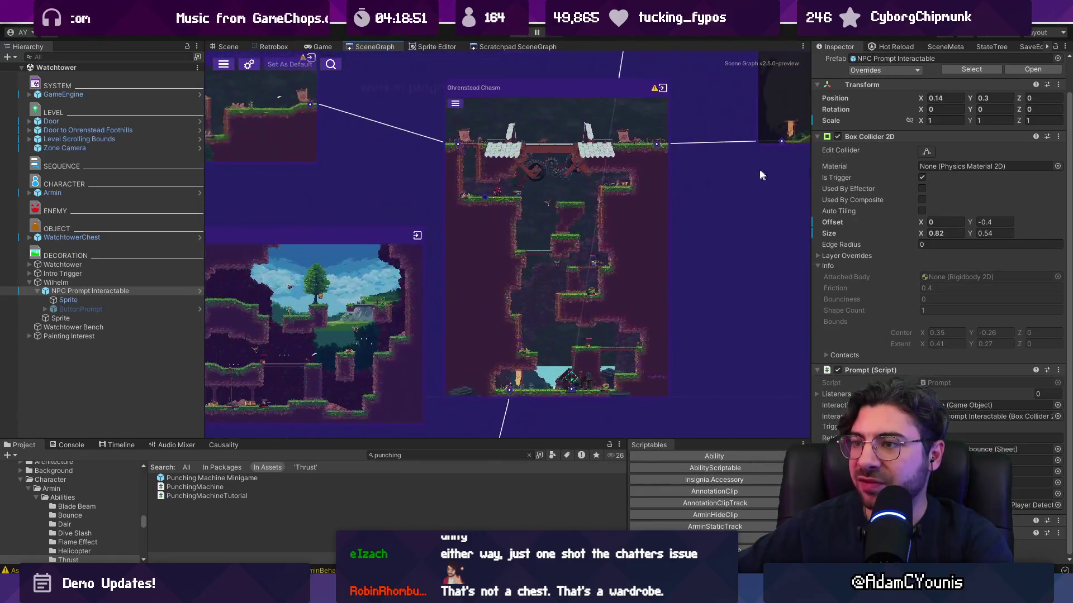
{"action": "left_click_drag", "start_coordinate": [334, 263], "coordinate": [586, 207]}
{"action": "scroll", "coordinate": [587, 208], "scroll_direction": "down", "scroll_amount": 5}
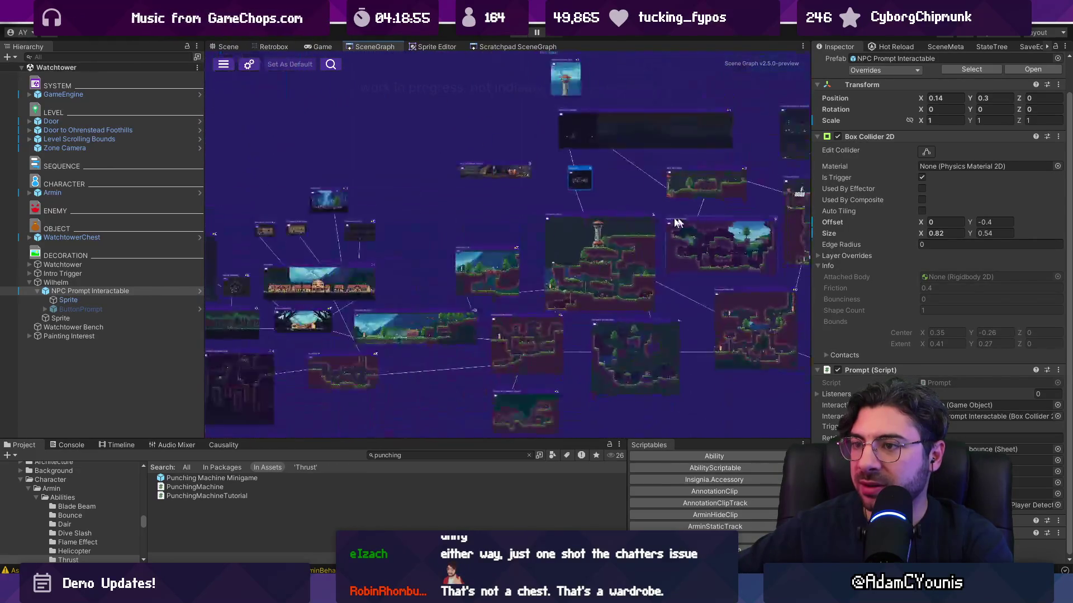
{"action": "left_click", "coordinate": [10, 25]}
Step: Start a Windows build from Build Settings and browse into the Insignia Builds folder
{"action": "left_click", "coordinate": [44, 157]}
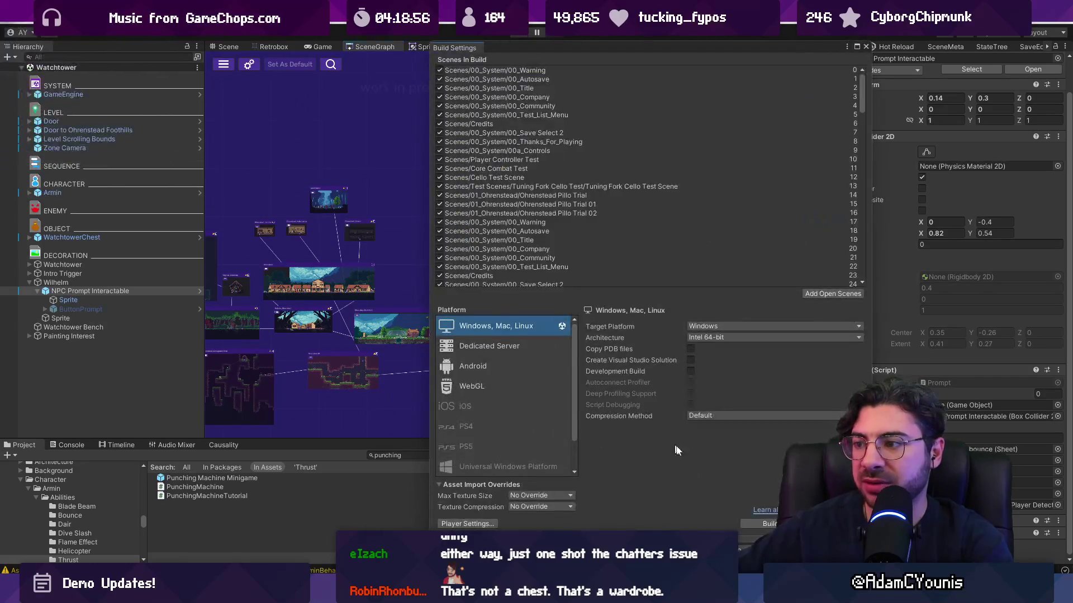
{"action": "left_click", "coordinate": [761, 523]}
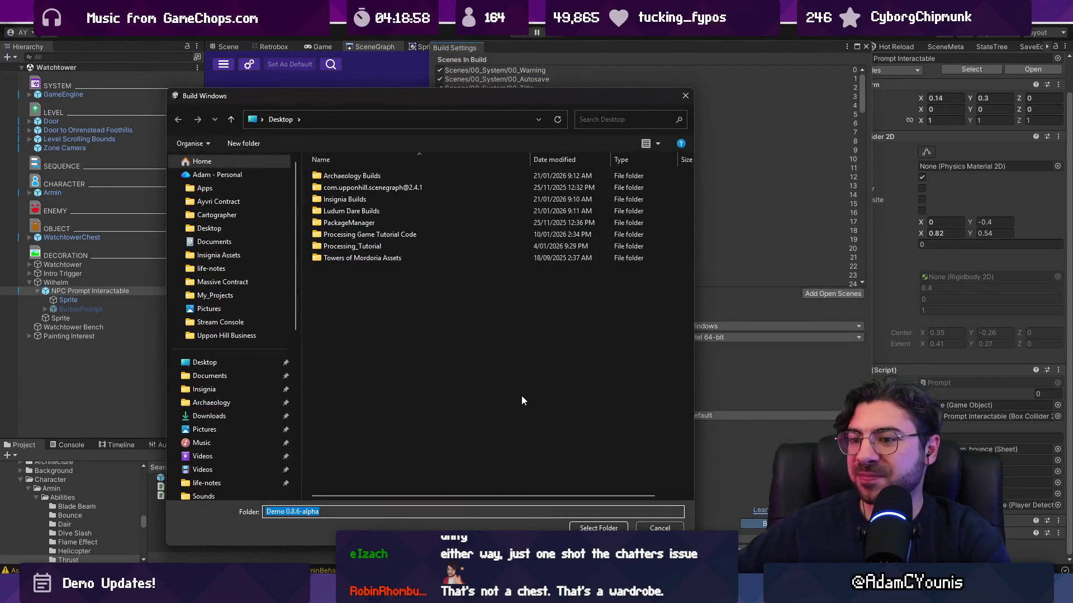
{"action": "double_click", "coordinate": [349, 199]}
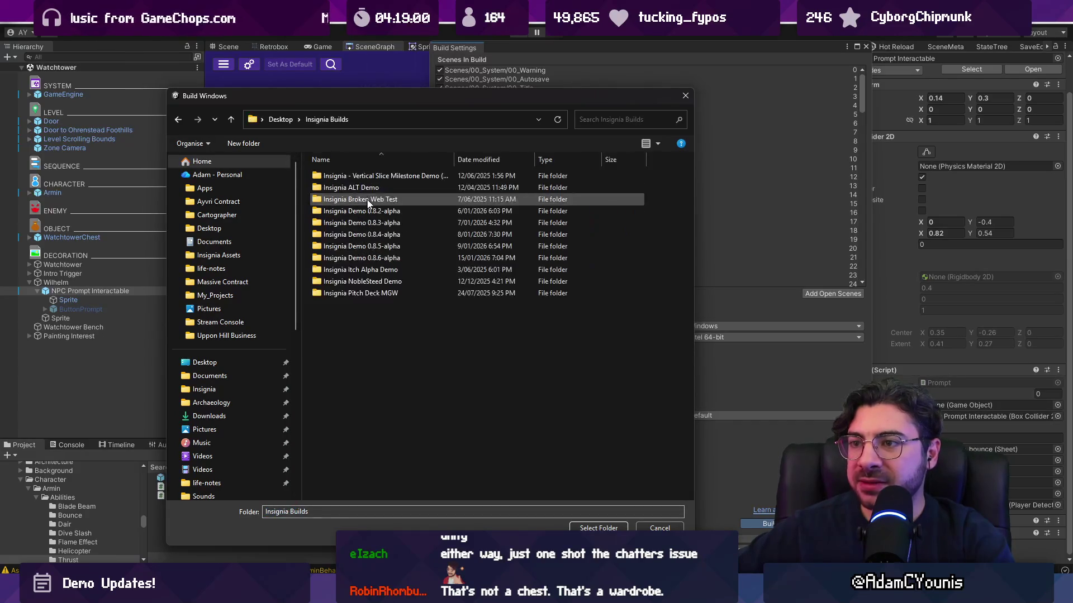
Step: Create a new Insignia Demo 0.8.7-alpha folder and select it as the build destination
{"action": "right_click", "coordinate": [387, 320]}
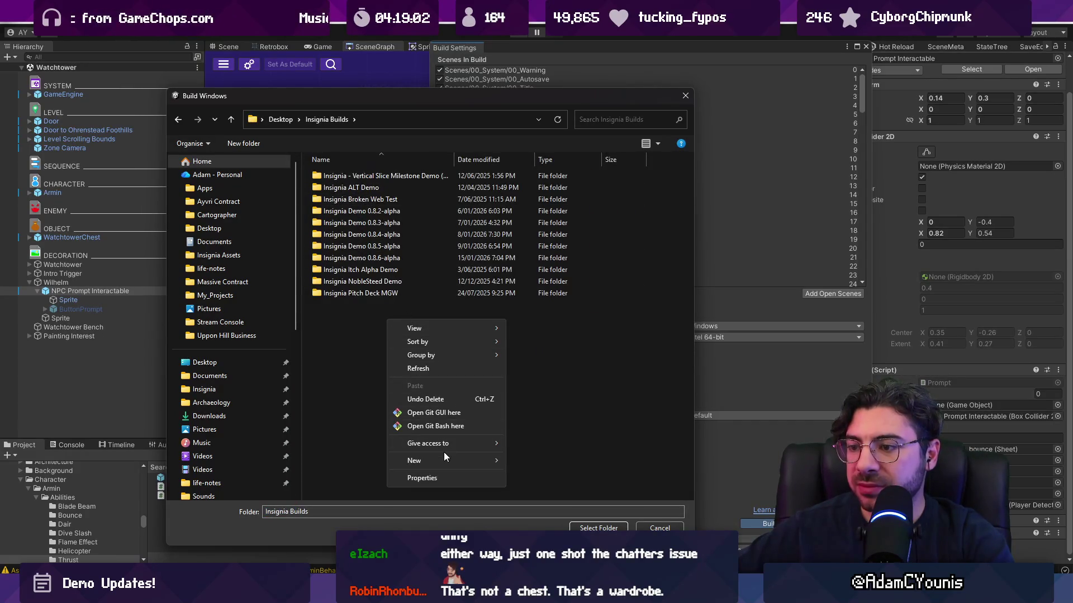
{"action": "mouse_move", "coordinate": [444, 457]}
{"action": "left_click", "coordinate": [541, 267]}
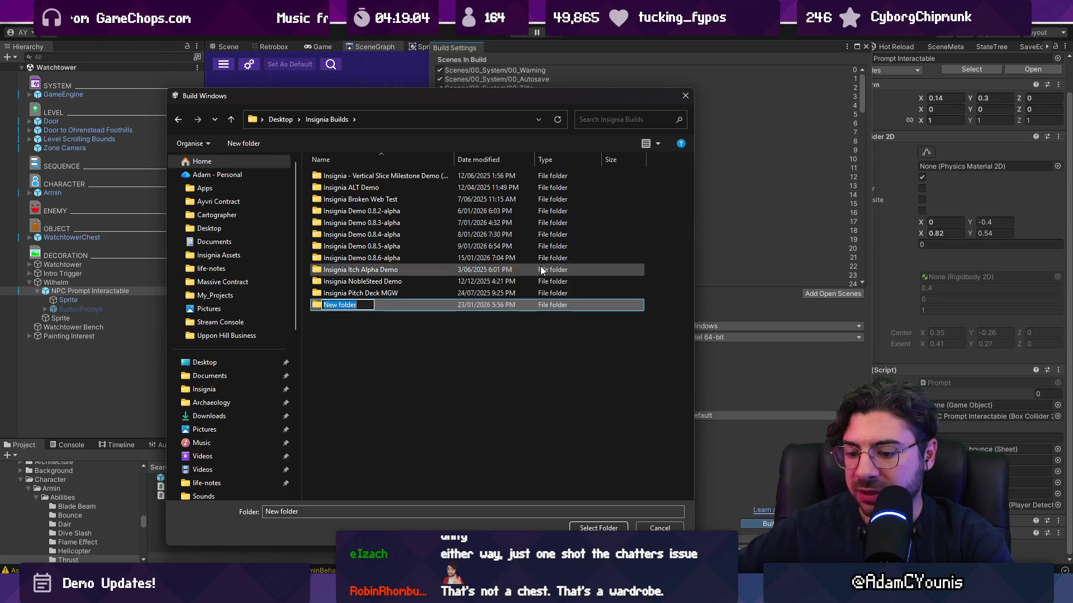
{"action": "type", "text": "Insignia "}
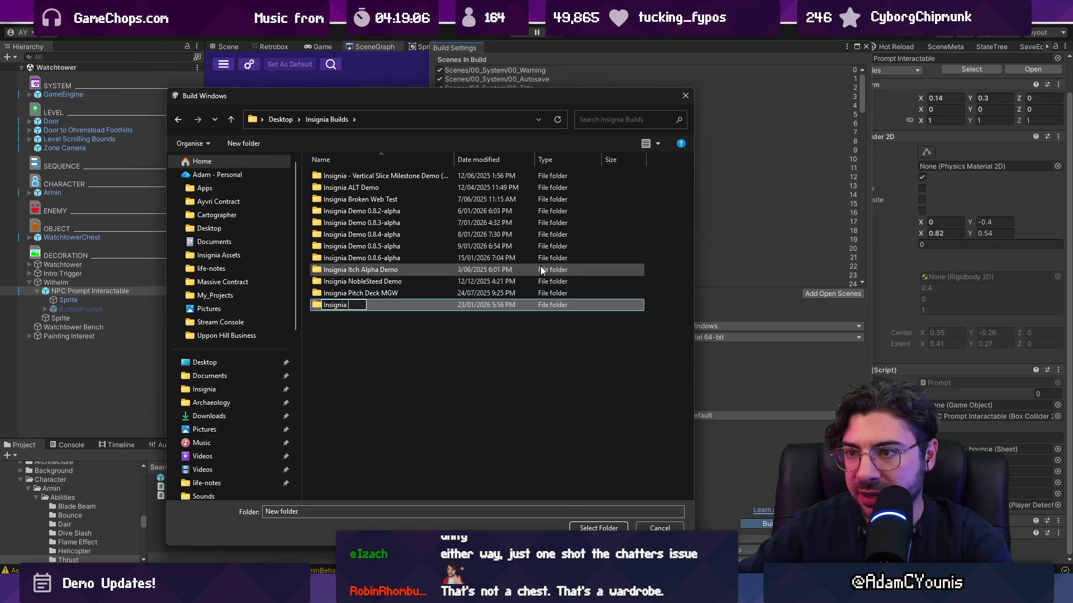
{"action": "type", "text": "Demo 0.8.7-alpha"}
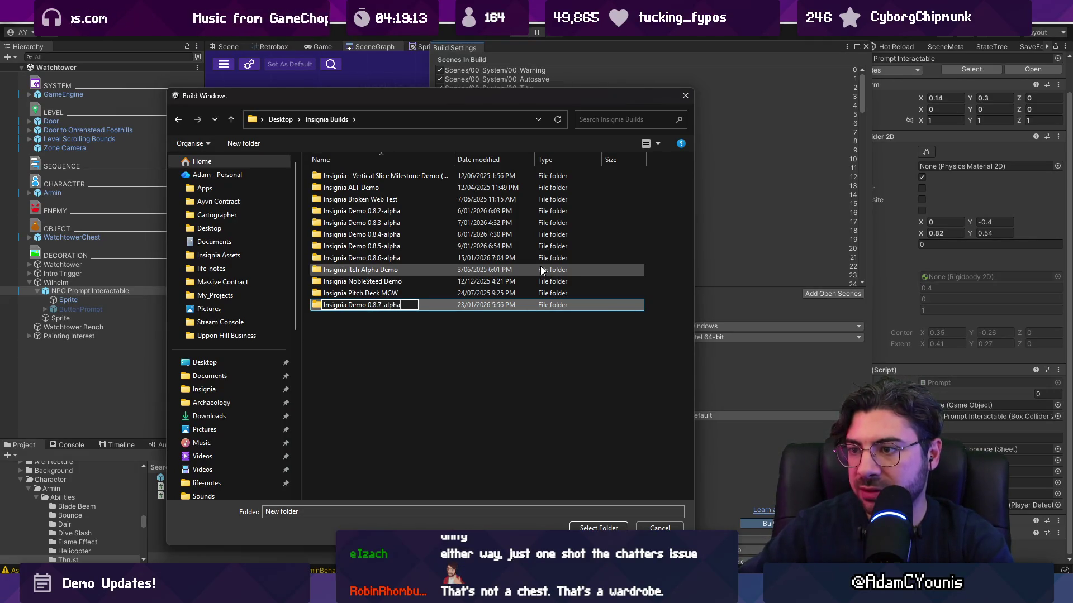
{"action": "key", "text": "Return"}
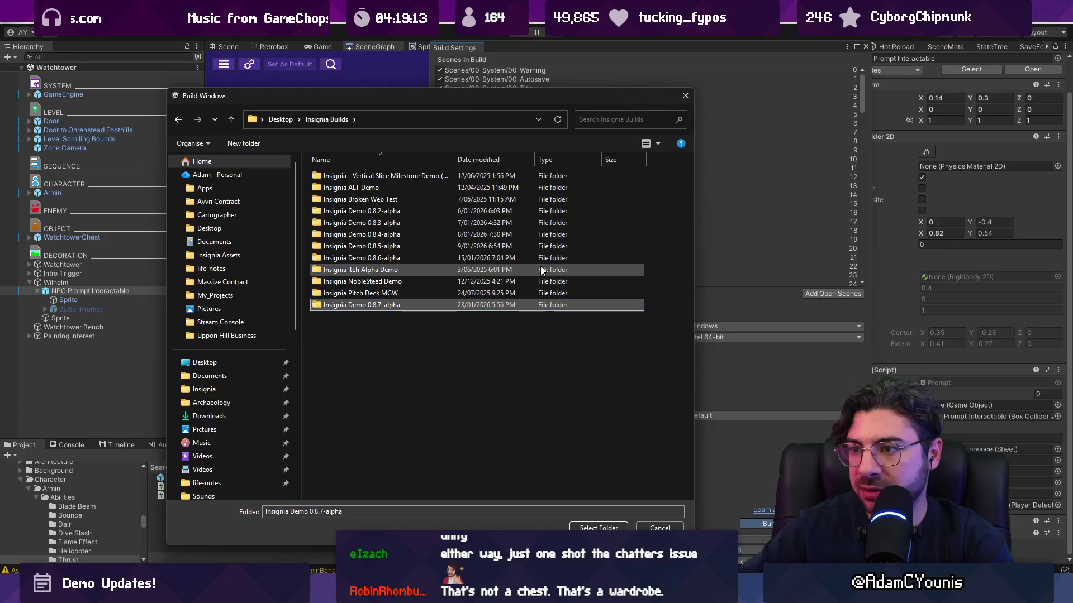
{"action": "double_click", "coordinate": [430, 305]}
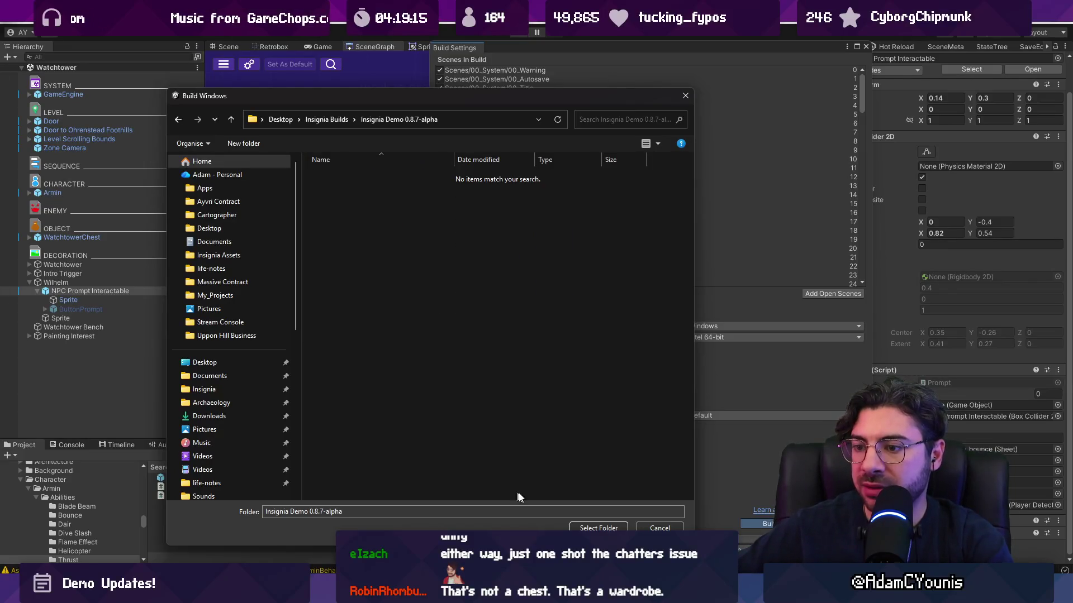
{"action": "left_click", "coordinate": [581, 528]}
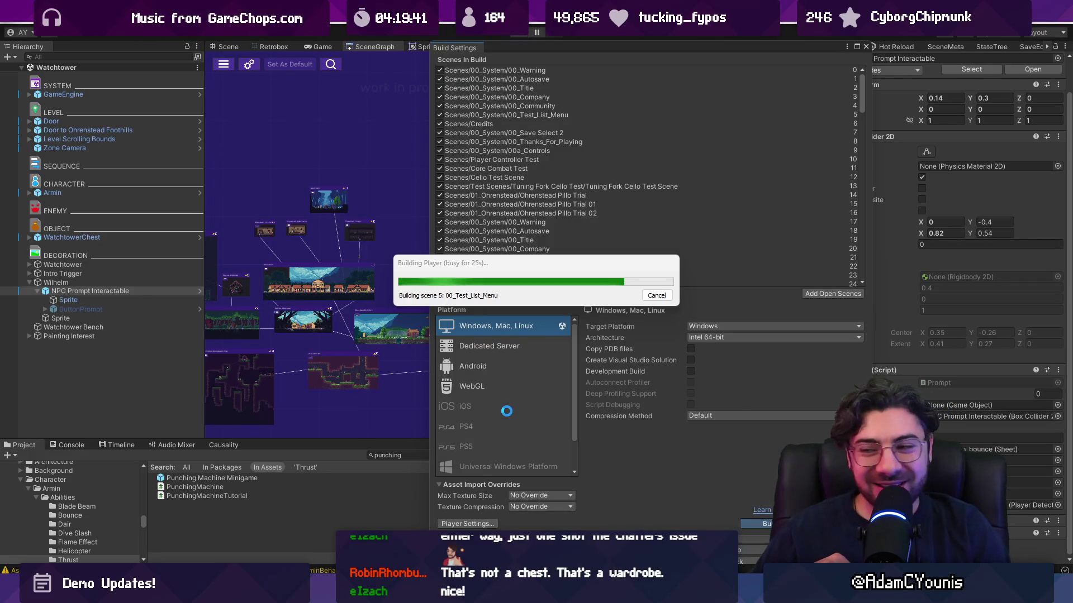
{"action": "key", "text": "alt+Tab"}
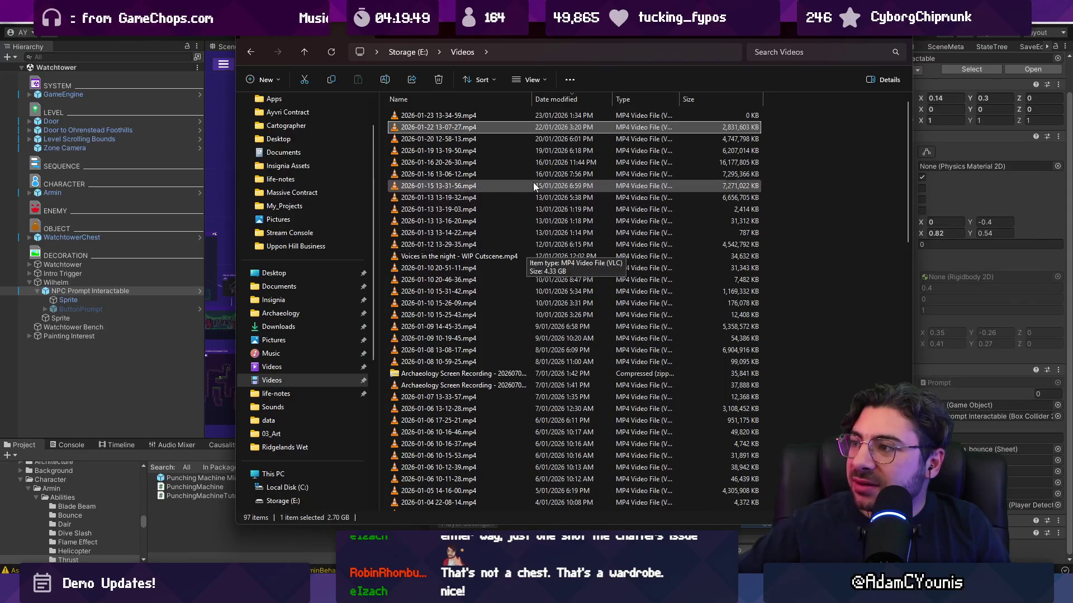
{"action": "double_click", "coordinate": [531, 165]}
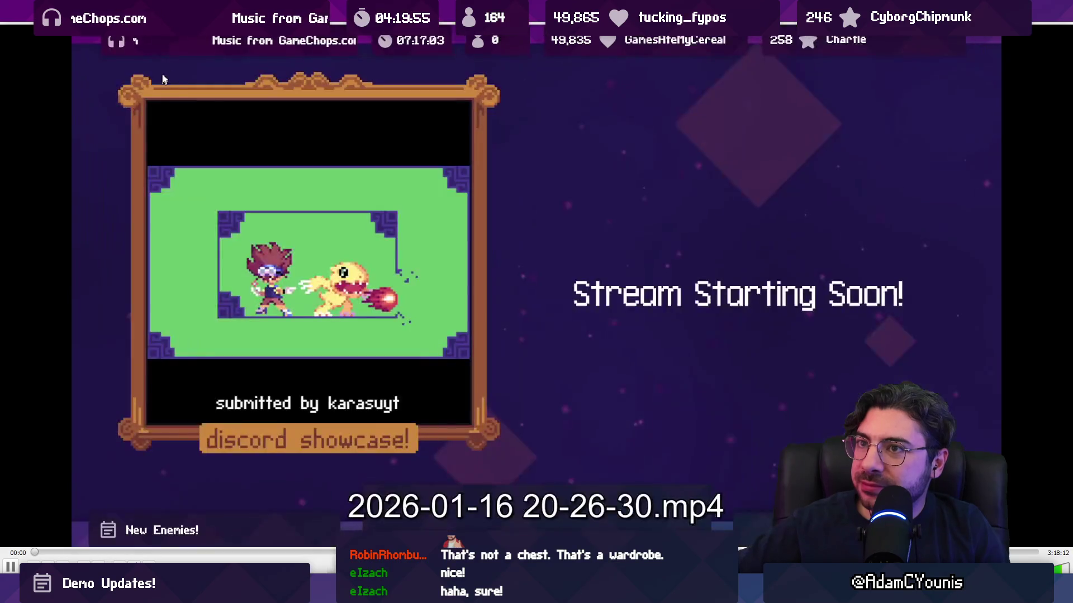
{"action": "key", "text": "alt+F4"}
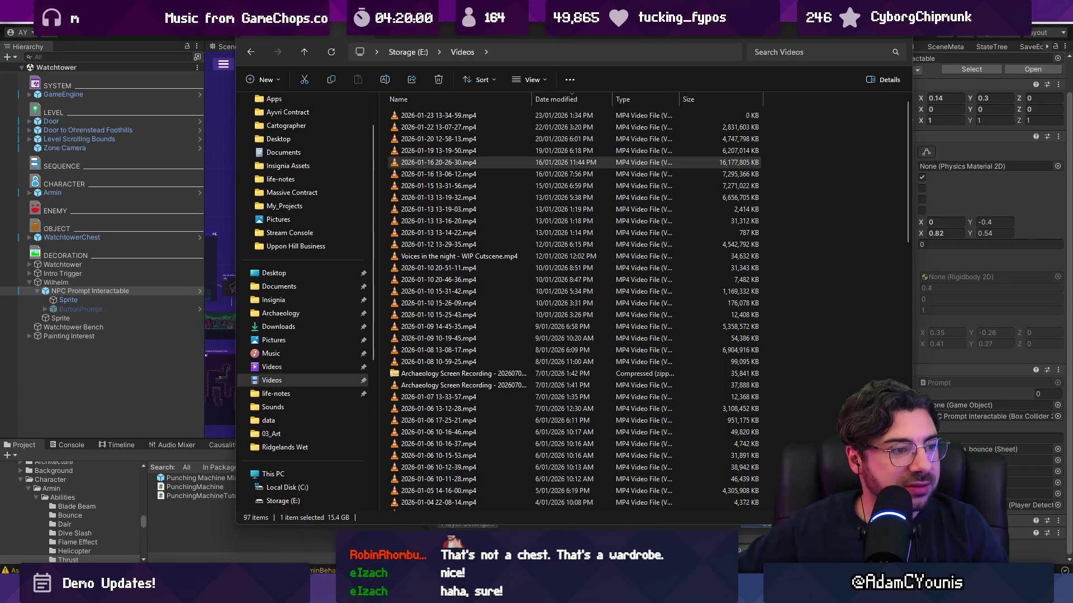
{"action": "key", "text": "Return"}
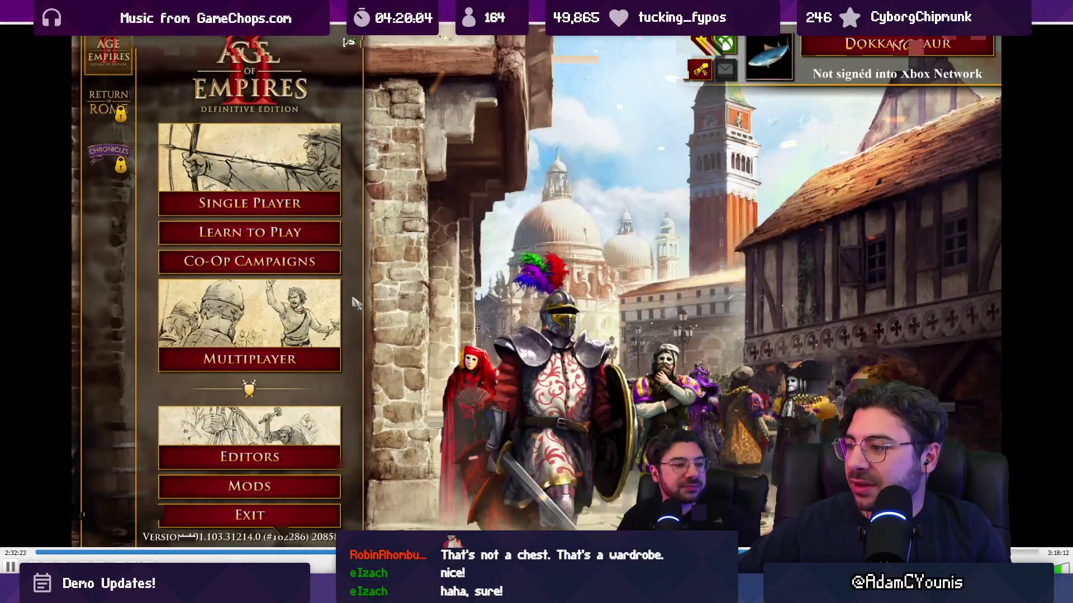
Step: Skip around in the recording, then minimize the player and move the Videos window aside
{"action": "left_click", "coordinate": [929, 552]}
{"action": "left_click", "coordinate": [666, 552]}
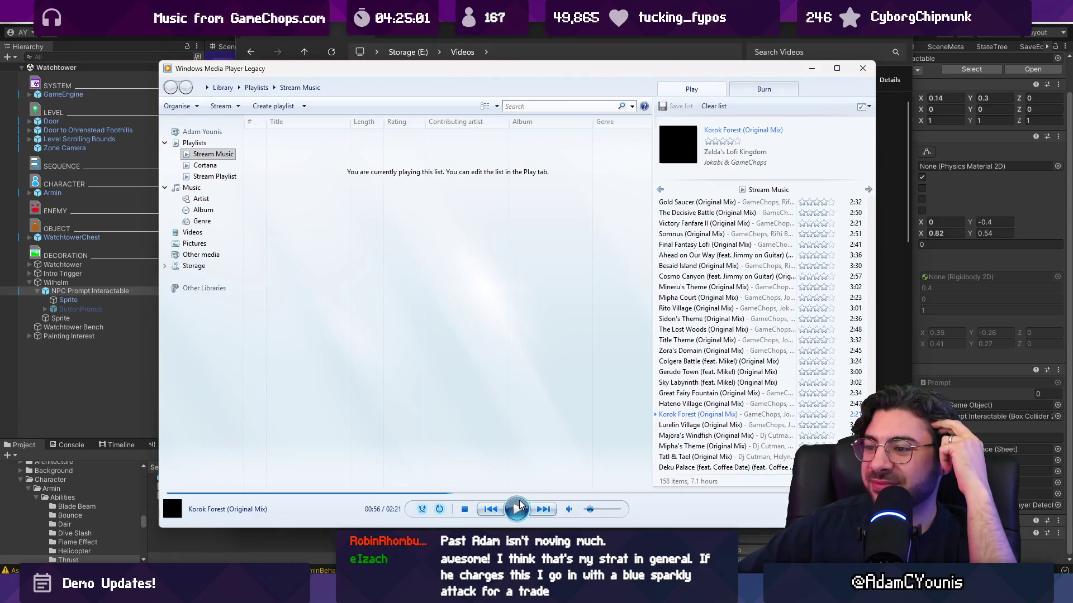
{"action": "left_click", "coordinate": [811, 68]}
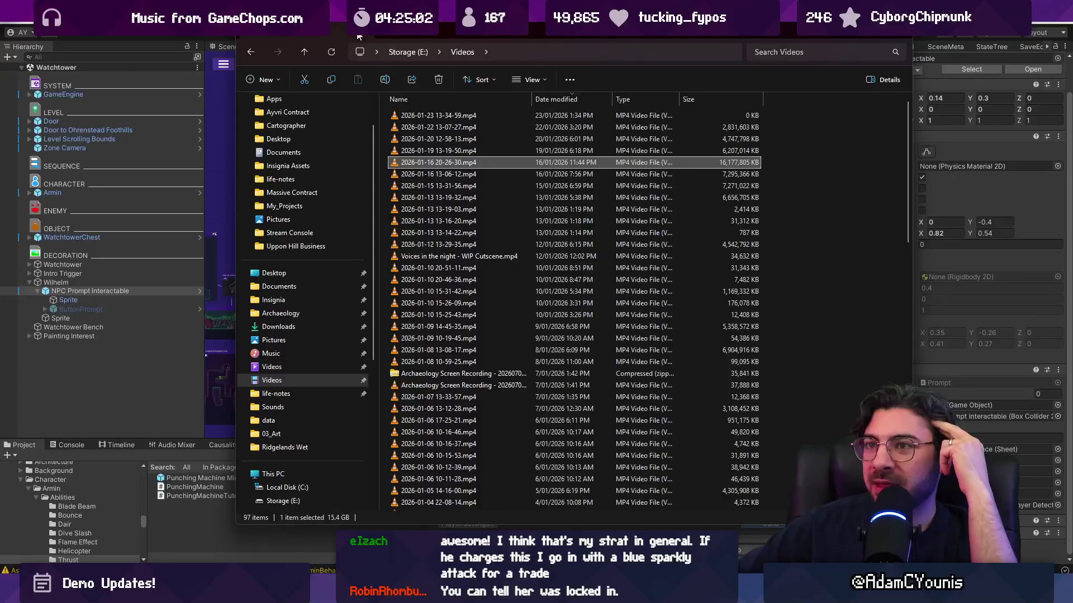
{"action": "left_click_drag", "start_coordinate": [430, 37], "coordinate": [501, 413]}
Step: Bring Unity forward and shift the Building Player dialog up and left while the build runs
{"action": "left_click", "coordinate": [536, 267]}
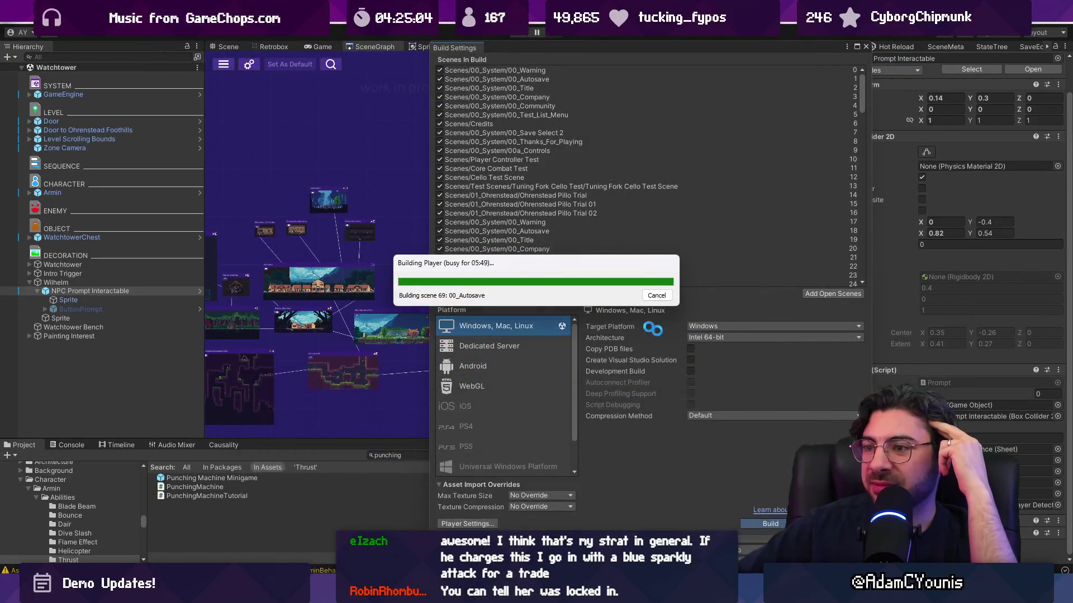
{"action": "left_click_drag", "start_coordinate": [537, 267], "coordinate": [485, 245]}
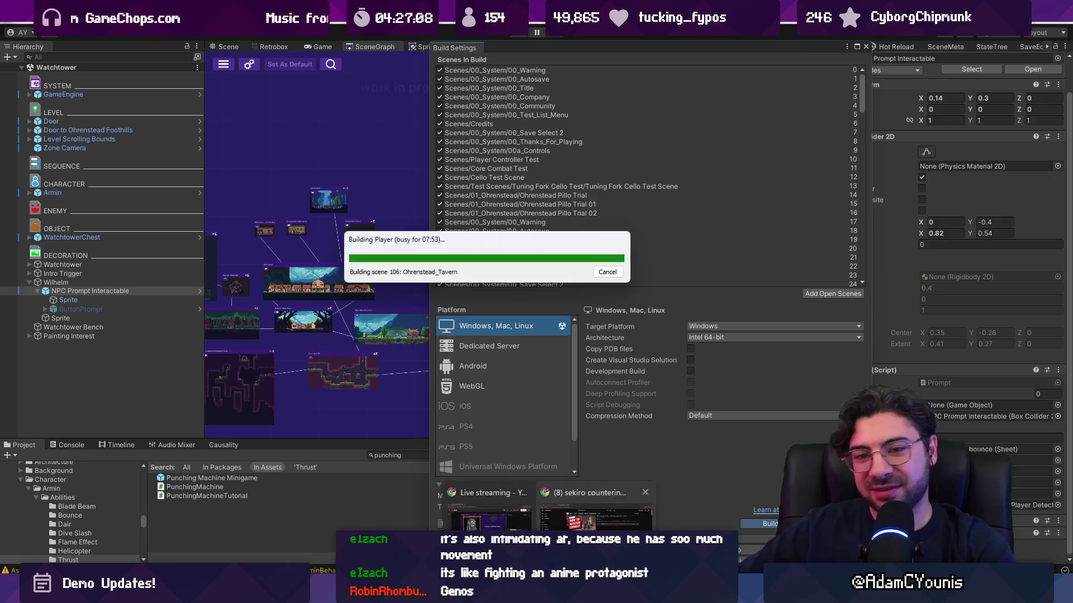
{"action": "key", "text": "alt+Tab"}
Step: Search Google Images for 'genos', then minimize Chrome to reveal Unity's build progress
{"action": "key", "text": "ctrl+l"}
{"action": "type", "text": "genos"}
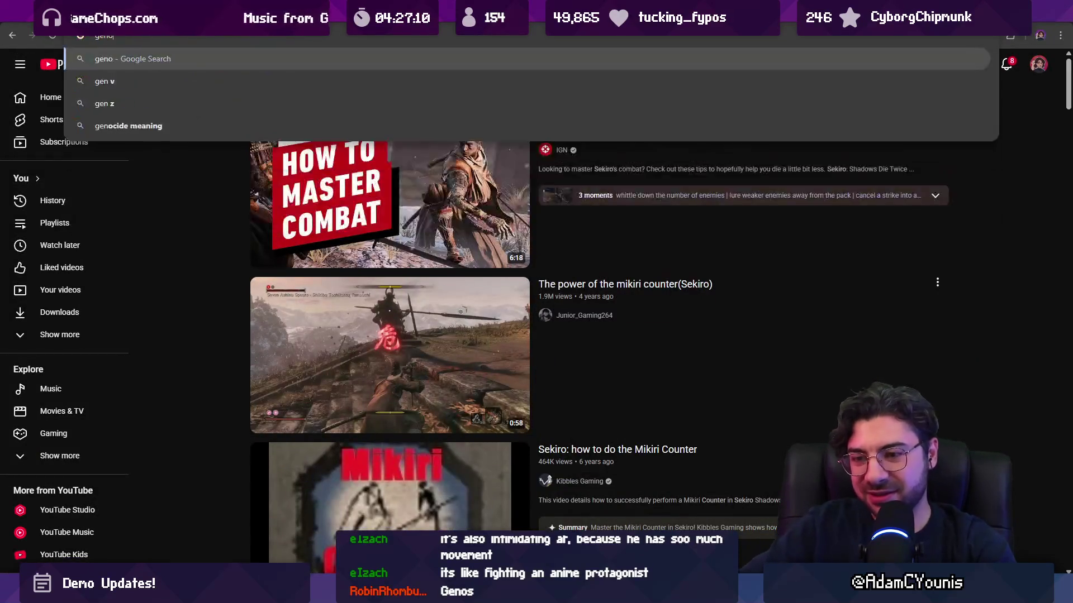
{"action": "key", "text": "Return"}
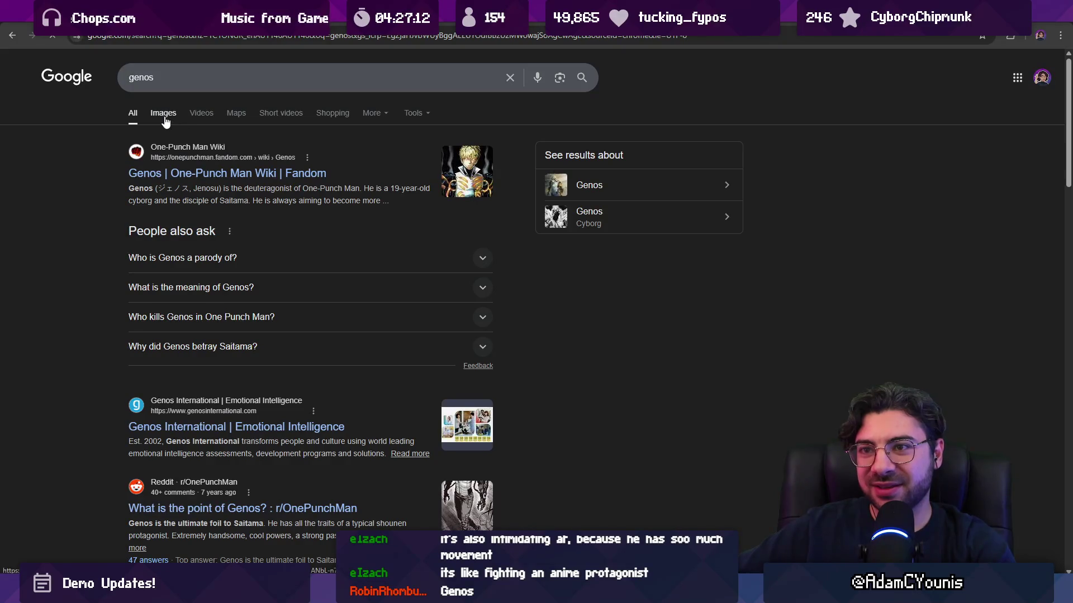
{"action": "left_click", "coordinate": [167, 114]}
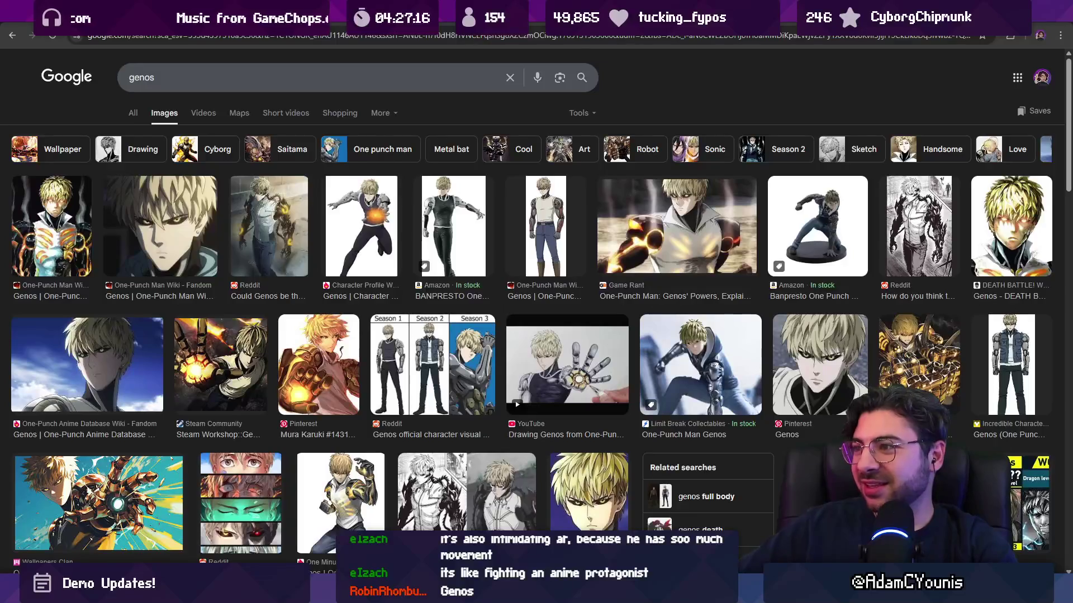
{"action": "left_click", "coordinate": [1003, 8]}
{"action": "left_click_drag", "start_coordinate": [481, 240], "coordinate": [490, 236]}
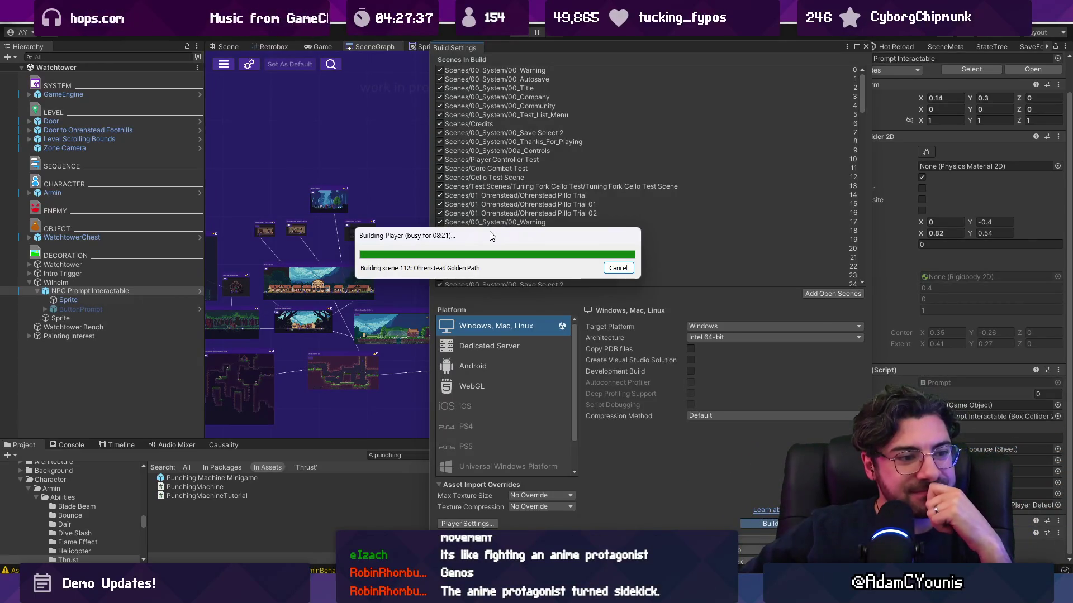
{"action": "left_click_drag", "start_coordinate": [493, 236], "coordinate": [520, 236]}
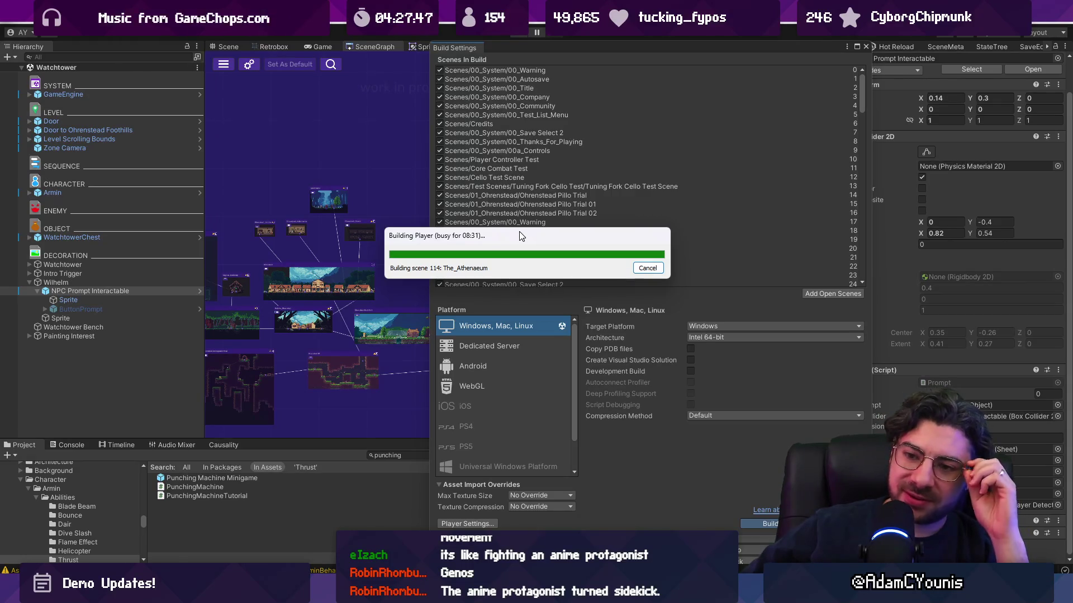
{"action": "left_click_drag", "start_coordinate": [520, 236], "coordinate": [531, 227]}
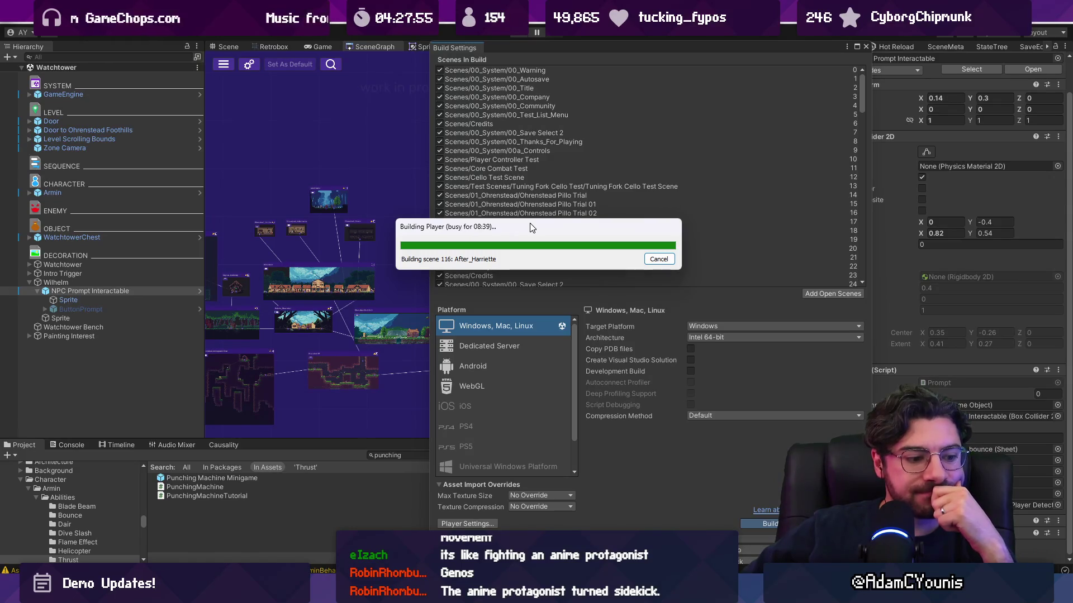
{"action": "mouse_move", "coordinate": [639, 526]}
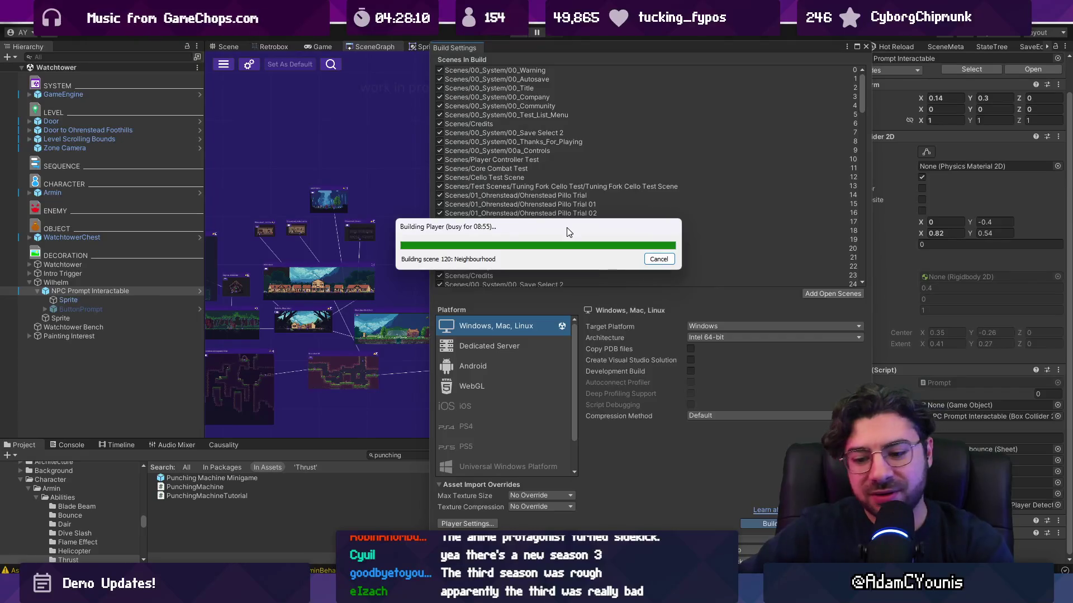
{"action": "key", "text": "super"}
{"action": "type", "text": "chrome"}
Step: Launch Chrome, search 'one punch man season 3' and maximize the window
{"action": "key", "text": "Return"}
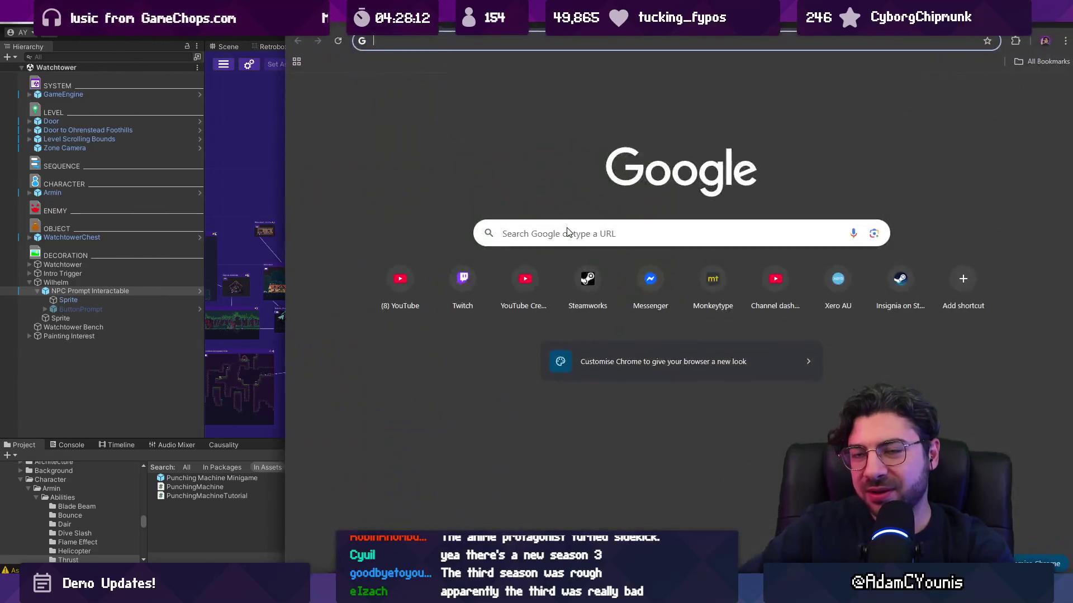
{"action": "type", "text": "one punch man season 3"}
{"action": "key", "text": "Return"}
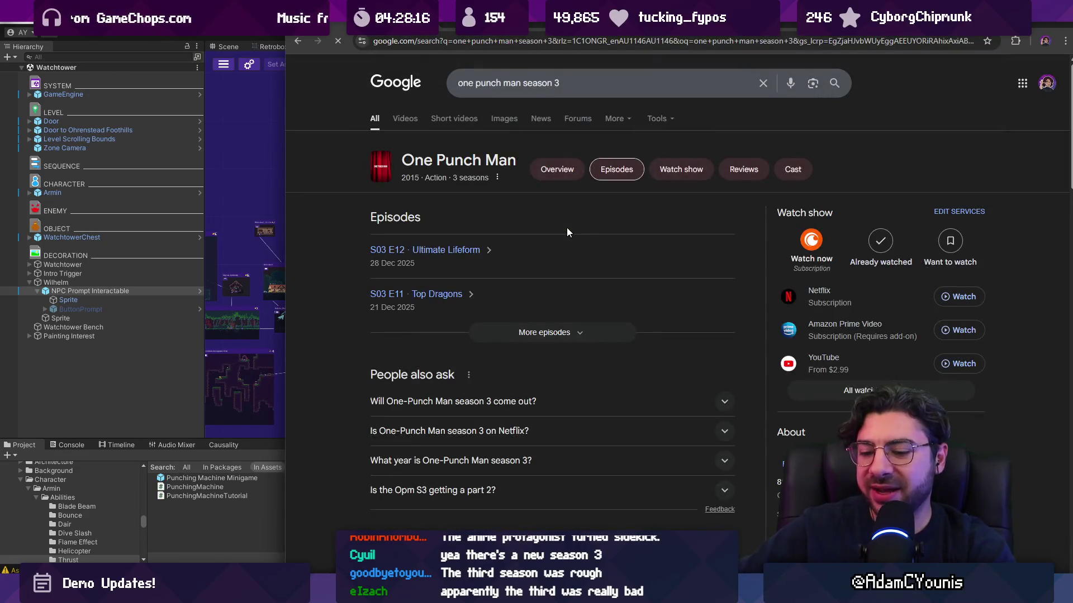
{"action": "key", "text": "super+Up"}
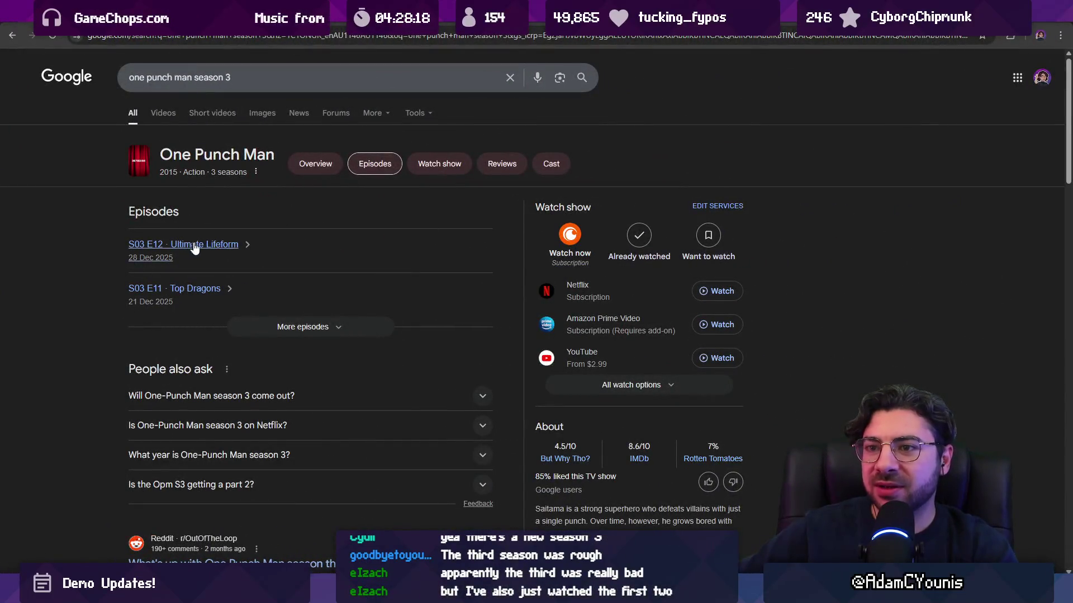
Step: Read the r/OutOfTheLoop season-three thread, then enter a new search 'one punch man sliding down hill'
{"action": "scroll", "coordinate": [254, 254], "scroll_direction": "down", "scroll_amount": 4}
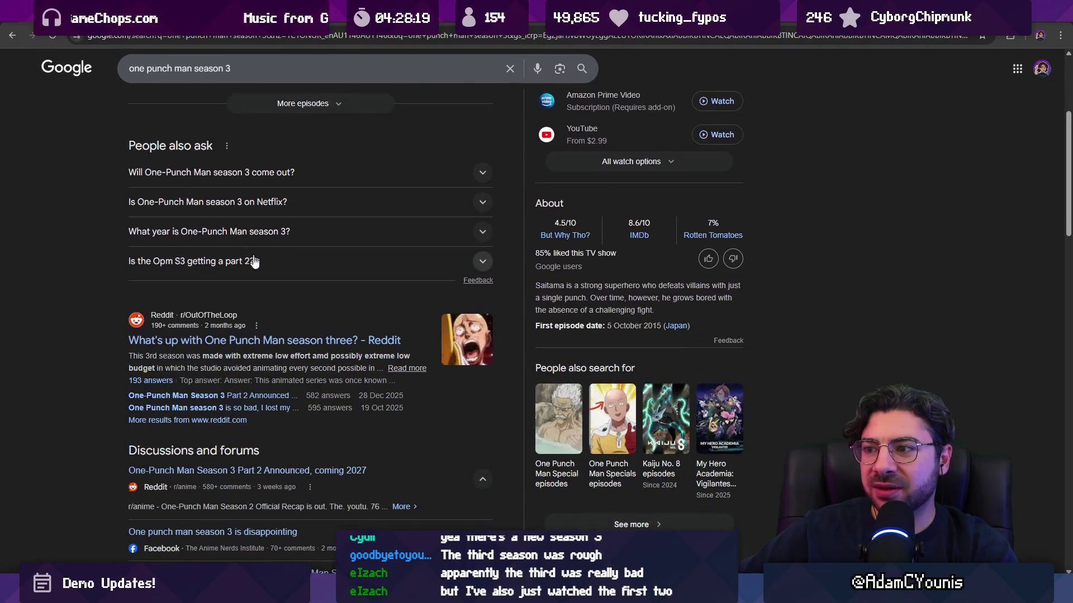
{"action": "left_click", "coordinate": [241, 341]}
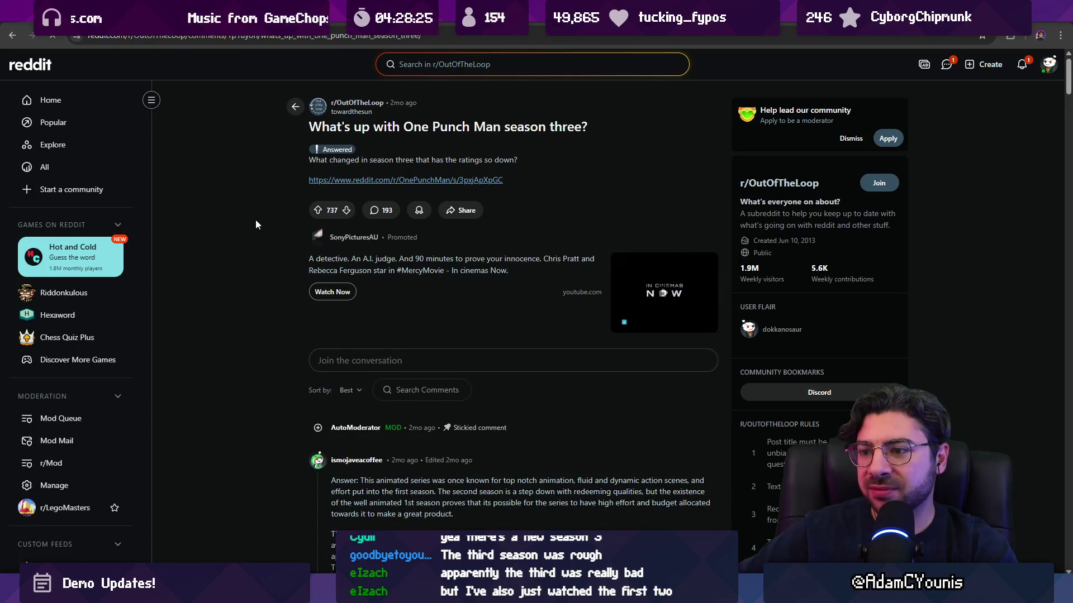
{"action": "scroll", "coordinate": [258, 229], "scroll_direction": "down", "scroll_amount": 4}
{"action": "scroll", "coordinate": [263, 246], "scroll_direction": "down", "scroll_amount": 1}
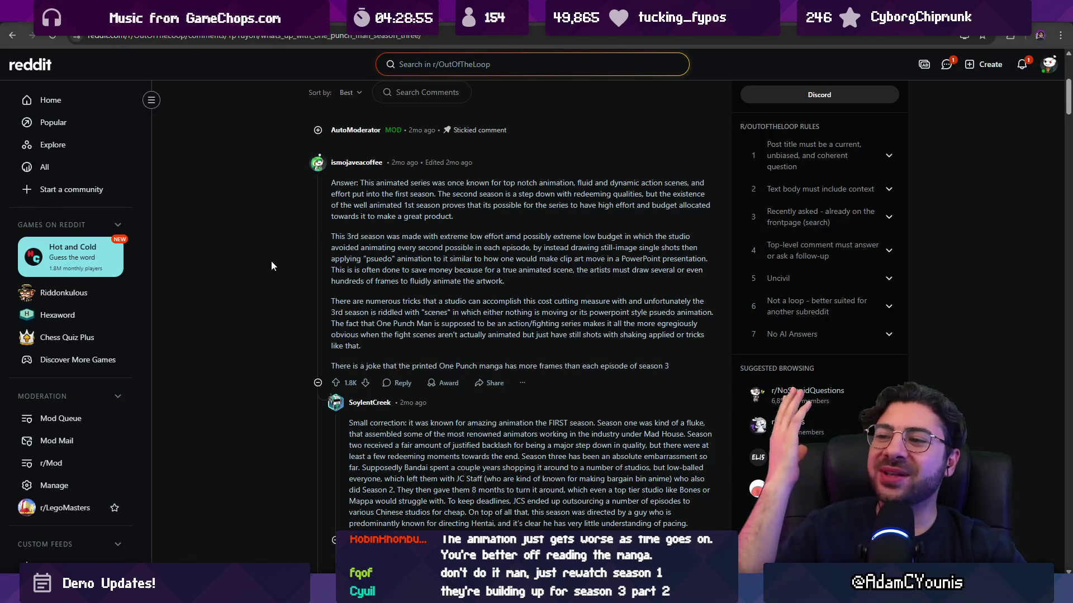
{"action": "left_click", "coordinate": [265, 41]}
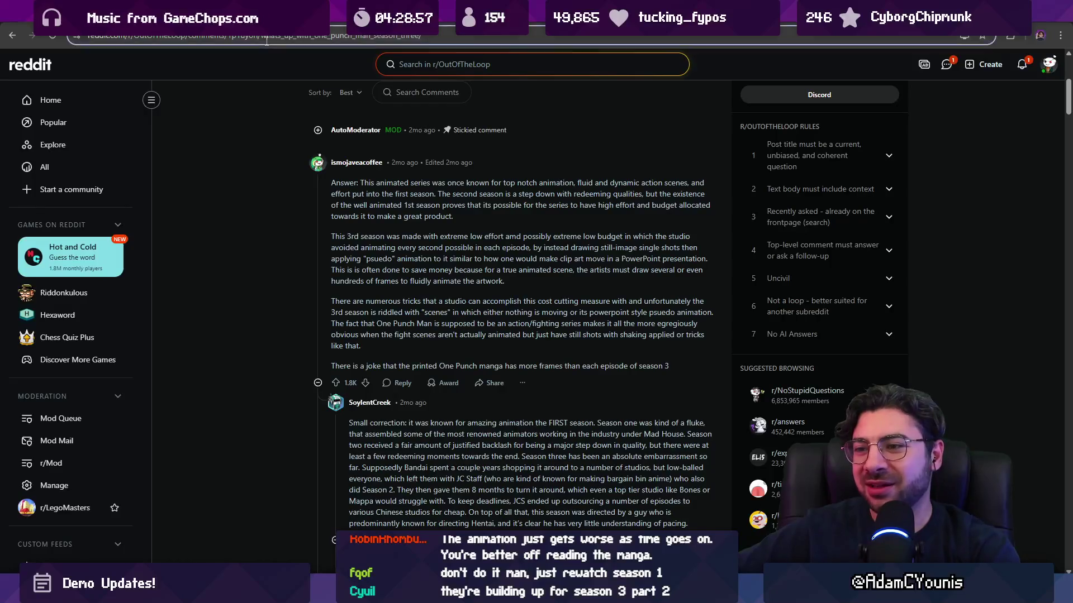
{"action": "type", "text": "one punch man "}
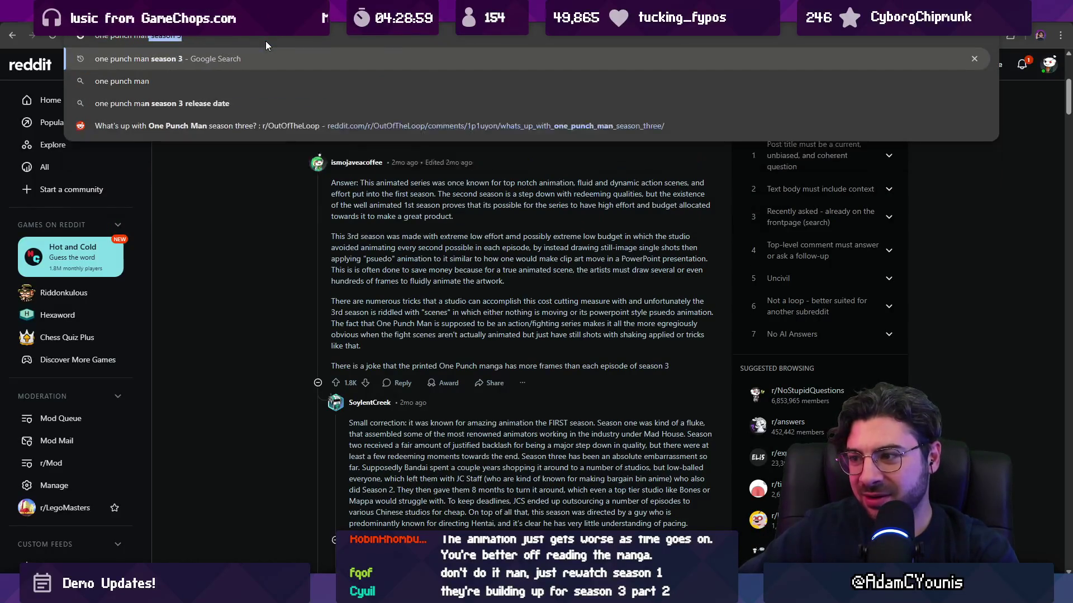
{"action": "type", "text": "sliding down hill"}
Step: Watch the Garou sliding Short, then open the Garou Slide animation video and pause it
{"action": "key", "text": "Return"}
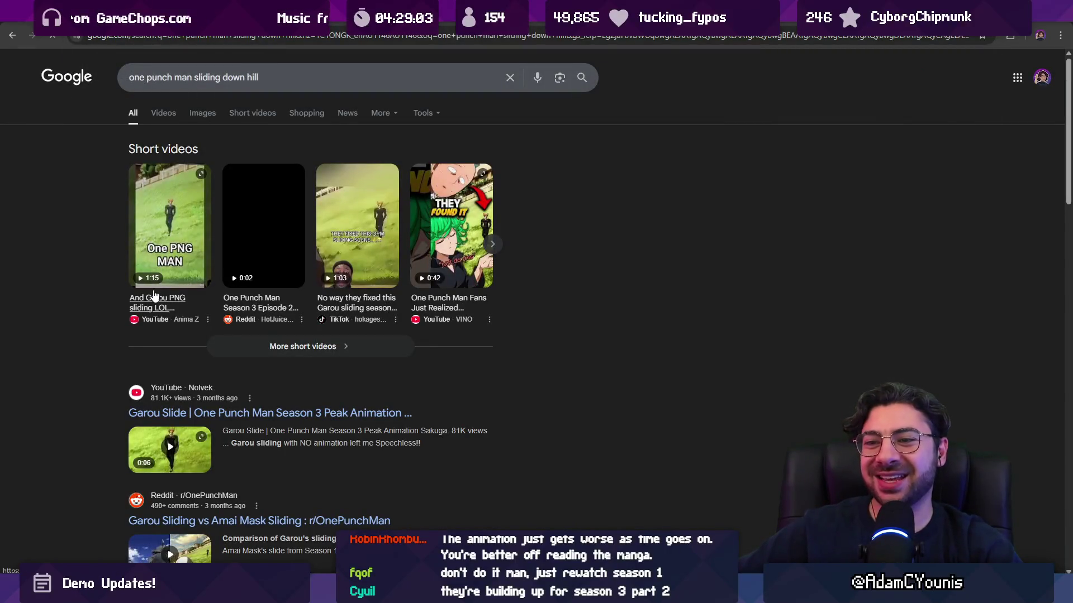
{"action": "left_click", "coordinate": [168, 298]}
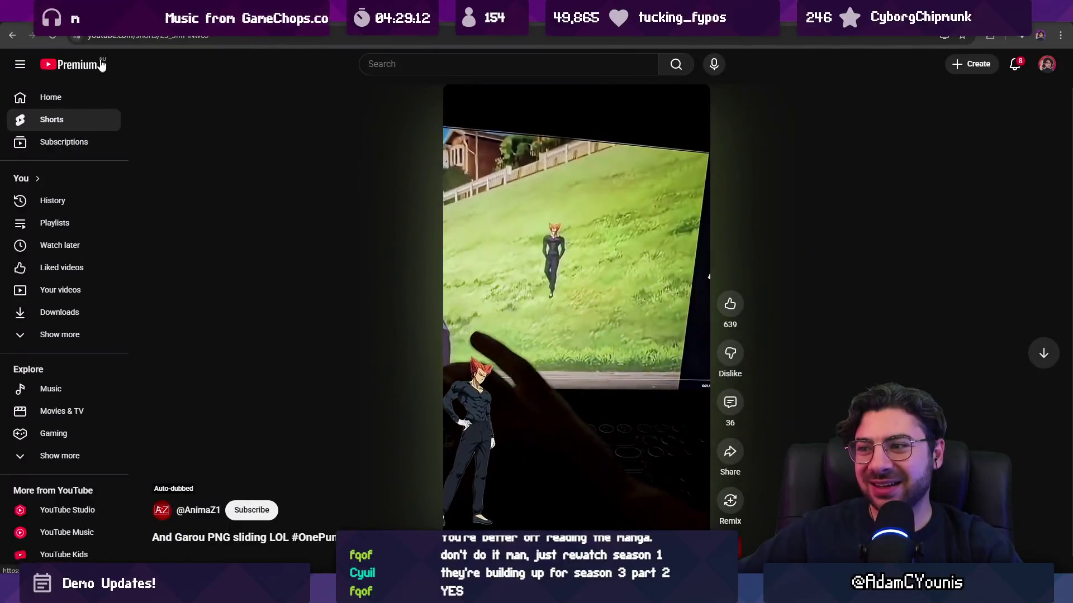
{"action": "left_click", "coordinate": [12, 35]}
{"action": "scroll", "coordinate": [242, 249], "scroll_direction": "down", "scroll_amount": 3}
{"action": "left_click", "coordinate": [263, 247]}
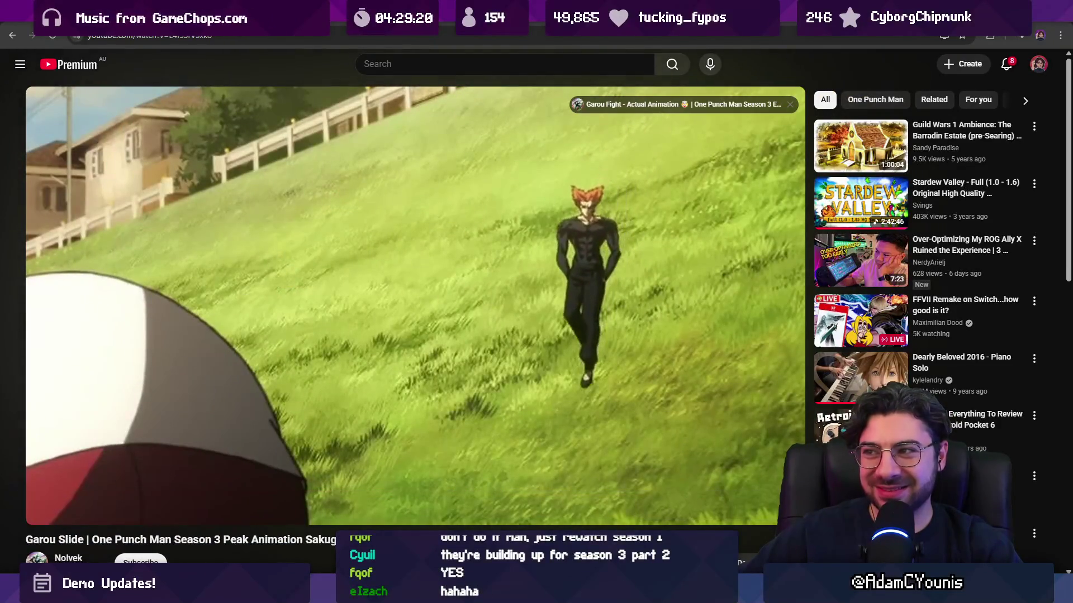
{"action": "left_click", "coordinate": [286, 219]}
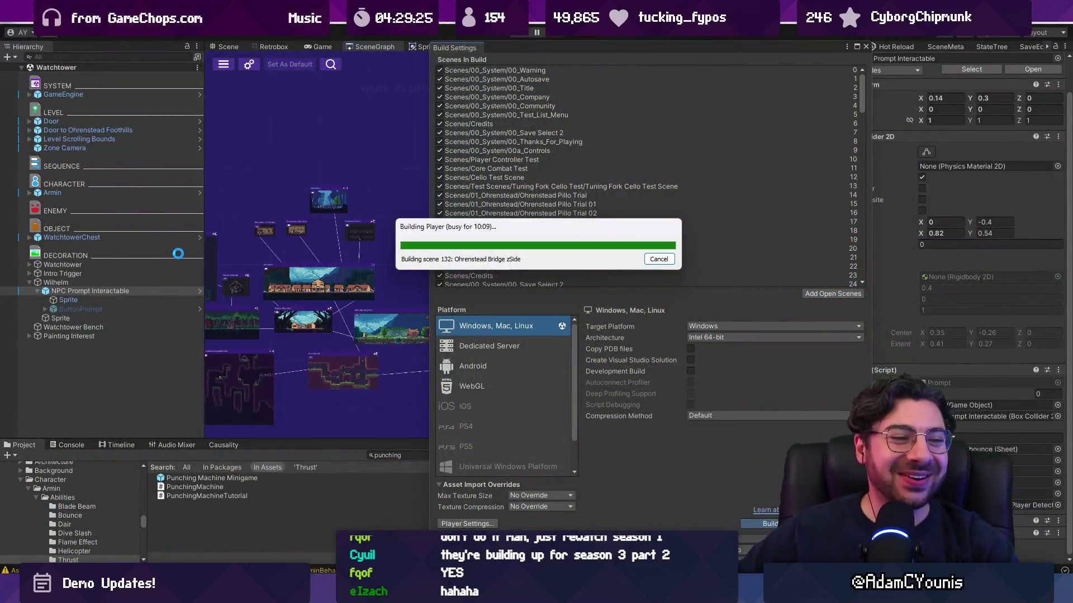
Step: Move the Building Player progress box left while the build completes
{"action": "left_click_drag", "start_coordinate": [486, 243], "coordinate": [433, 248]}
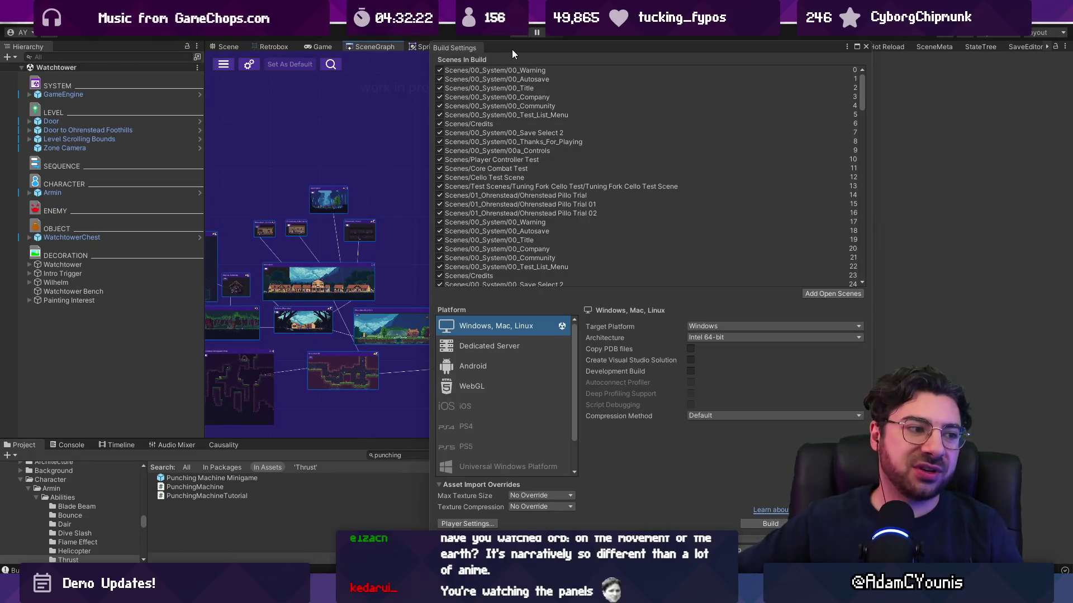
Step: Move the Build Settings window to the left, then close it
{"action": "left_click_drag", "start_coordinate": [578, 45], "coordinate": [494, 66]}
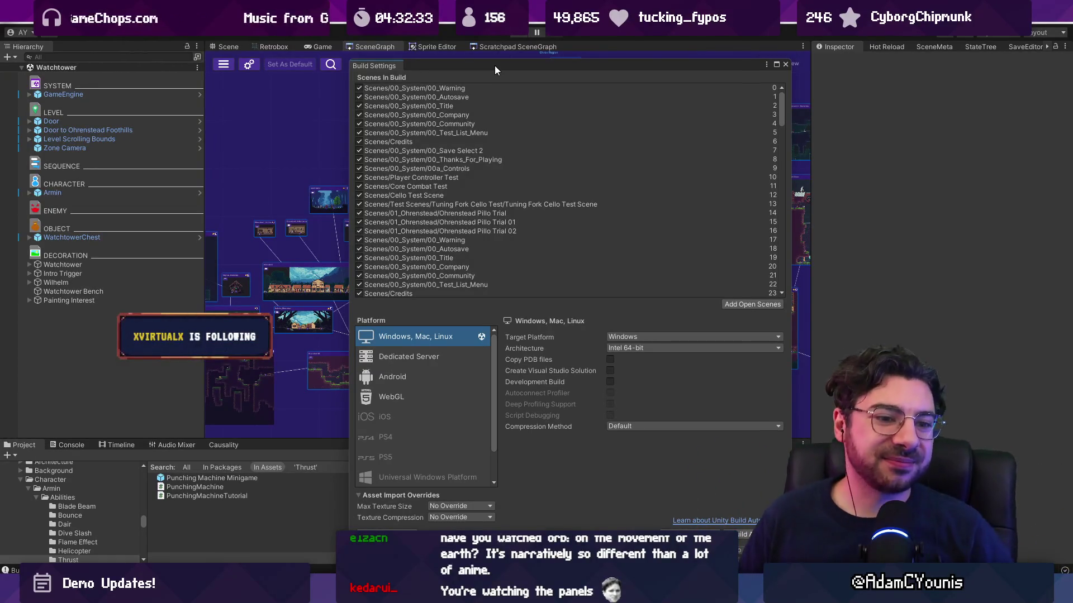
{"action": "left_click", "coordinate": [785, 63]}
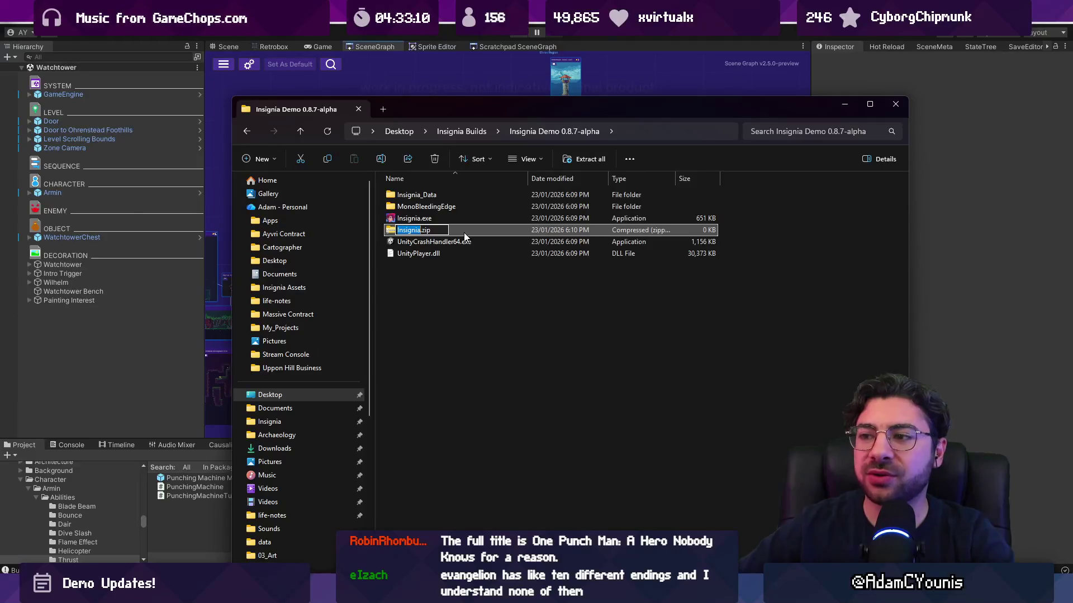
Step: Name the archive Insignia.zip and copy the folder name Insignia Demo 0.8.7-alpha from the address bar
{"action": "type", "text": "Insignia"}
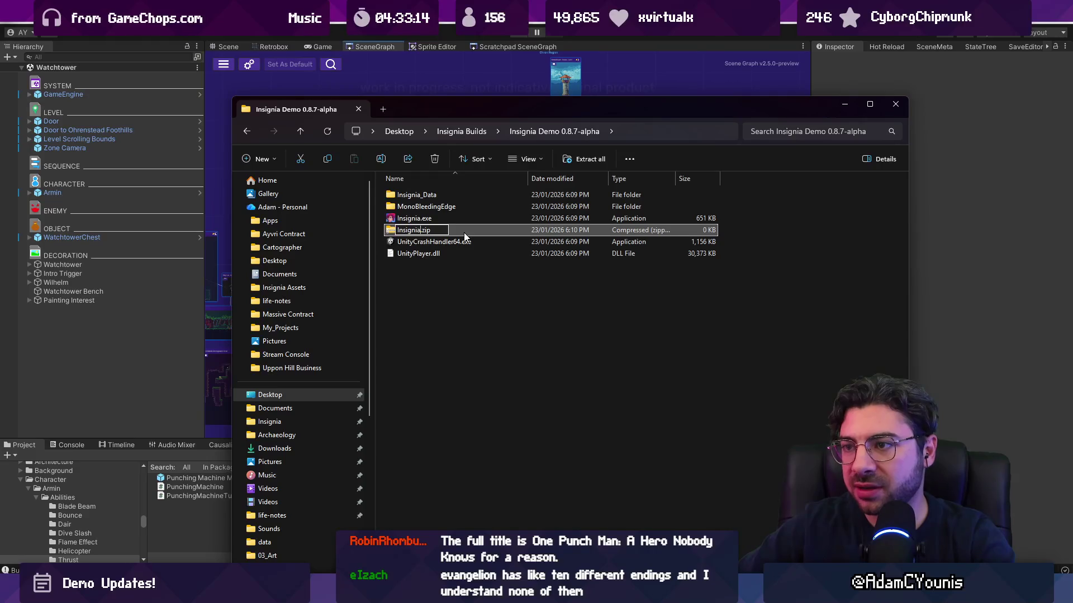
{"action": "key", "text": "Return"}
{"action": "left_click", "coordinate": [651, 138]}
{"action": "left_click", "coordinate": [535, 131]}
{"action": "left_click_drag", "start_coordinate": [497, 132], "coordinate": [642, 239]}
{"action": "key", "text": "ctrl+c"}
{"action": "key", "text": "Escape"}
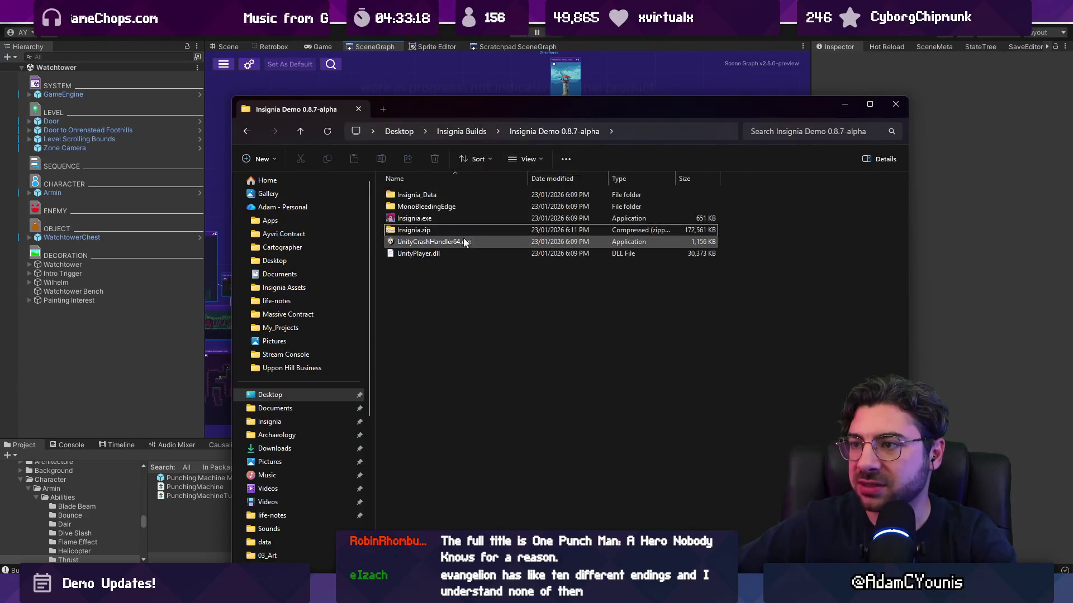
Step: Rename Insignia.zip to Insignia Demo 0.8.7-alpha.zip
{"action": "left_click", "coordinate": [416, 232]}
{"action": "key", "text": "F2"}
{"action": "key", "text": "ctrl+v"}
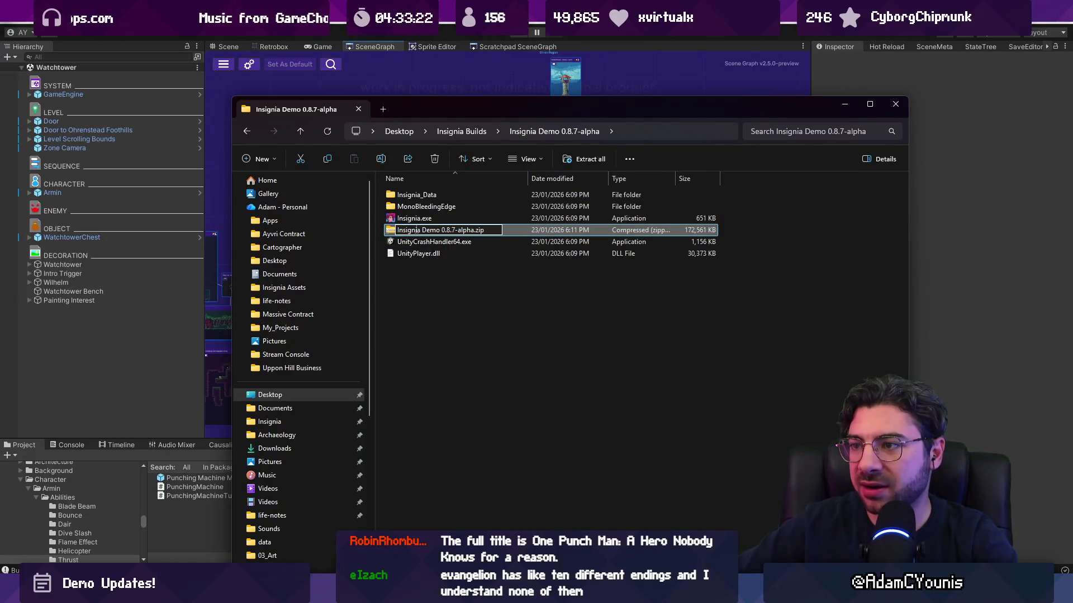
{"action": "key", "text": "Return"}
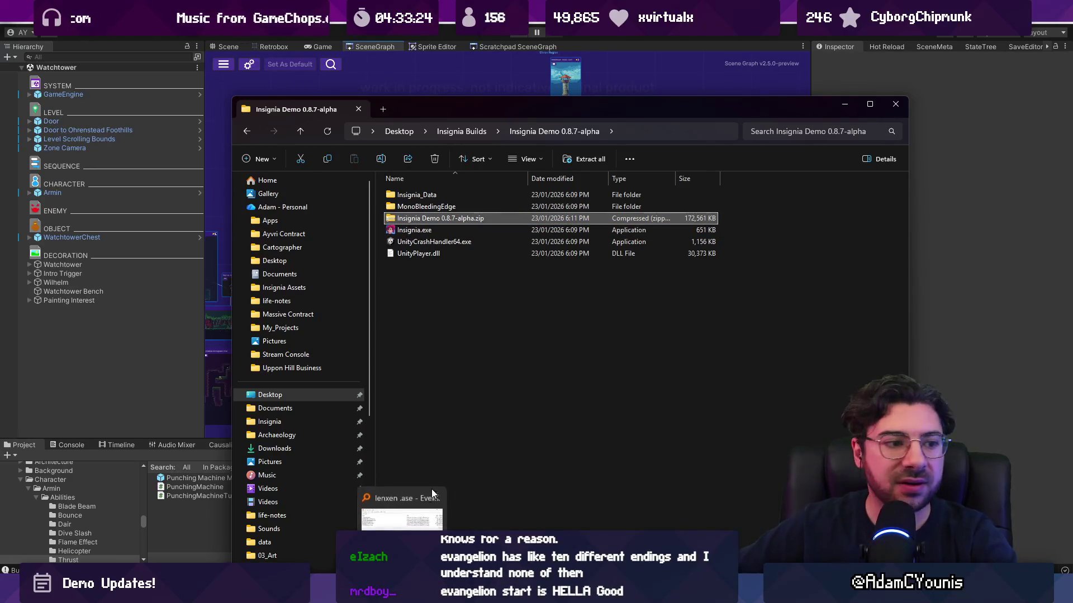